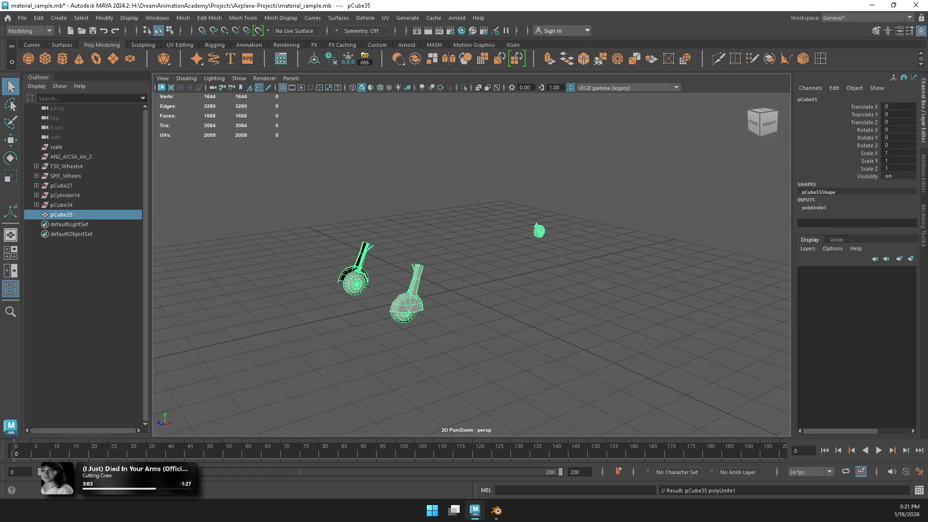
Step: Combine the wheel parts, rename the mesh FFLY_Wheels, and drag the airplane model file in
click(331, 58)
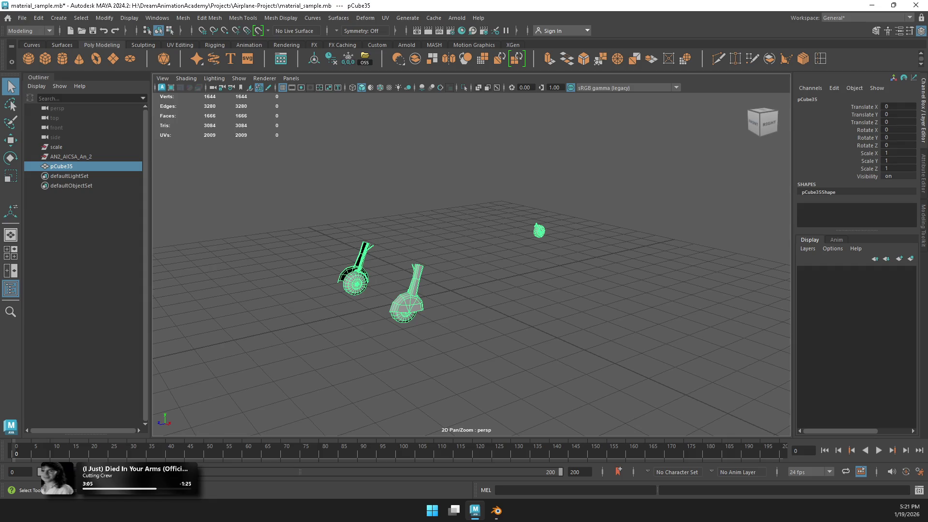
double_click(61, 166)
key(Caps_Lock)
text(FFL)
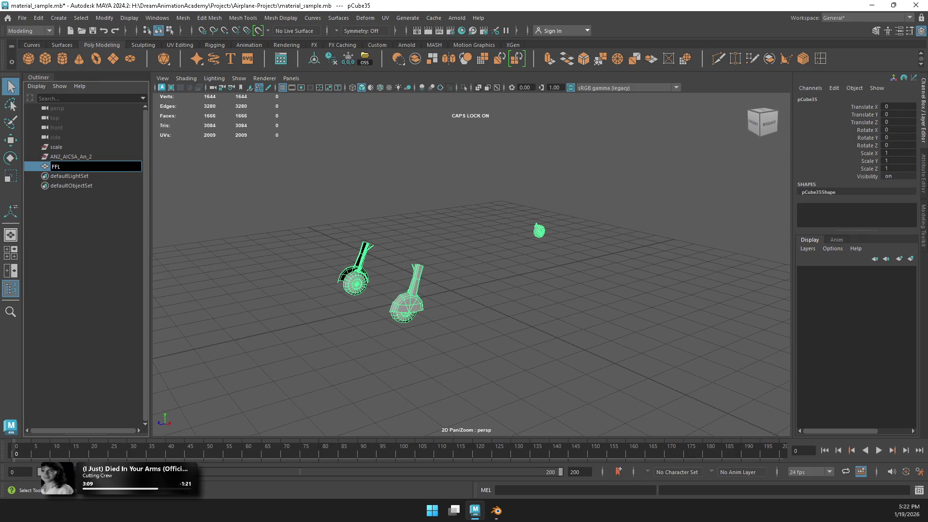
text(Y_wHE)
key(BackSpace)
key(BackSpace)
key(BackSpace)
key(Caps_Lock)
text(Wheels)
key(Return)
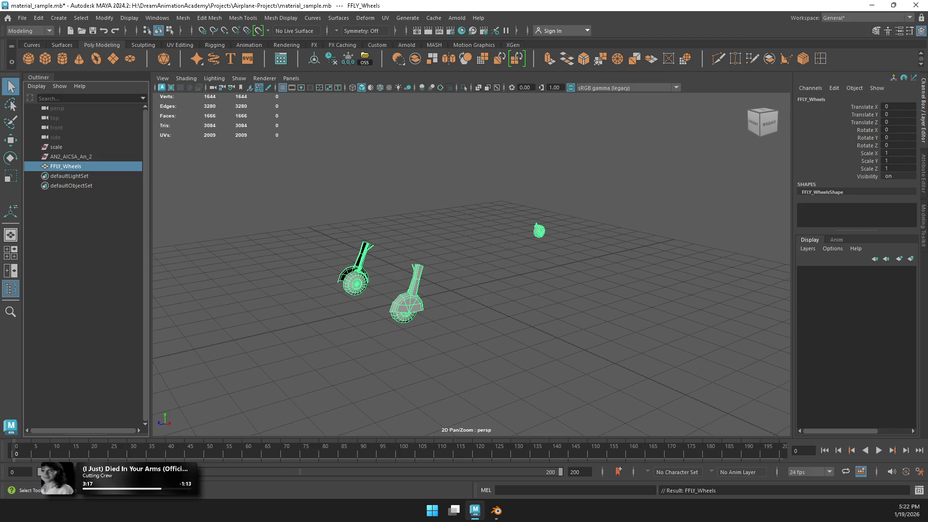
drag(280, 237, 435, 290)
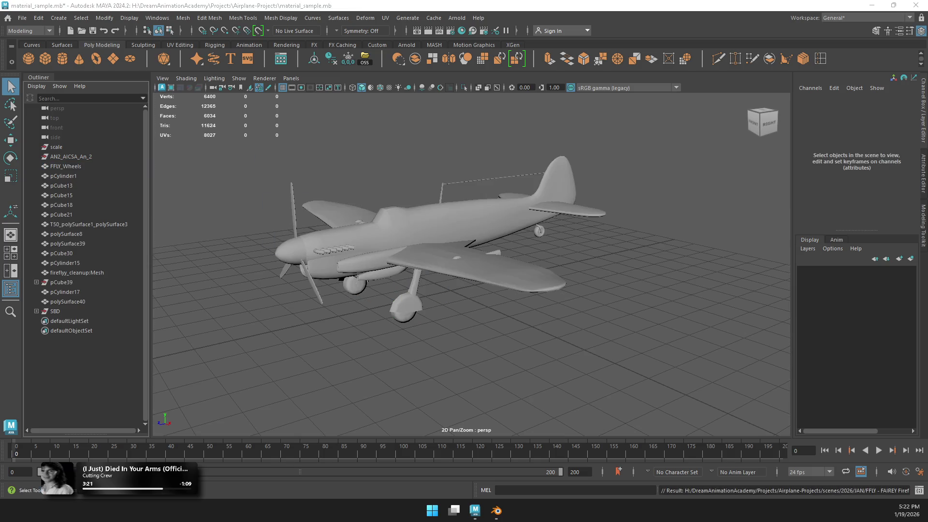
Step: Combine the airplane body parts into one mesh, pCube40, and delete its history
drag(244, 127, 655, 334)
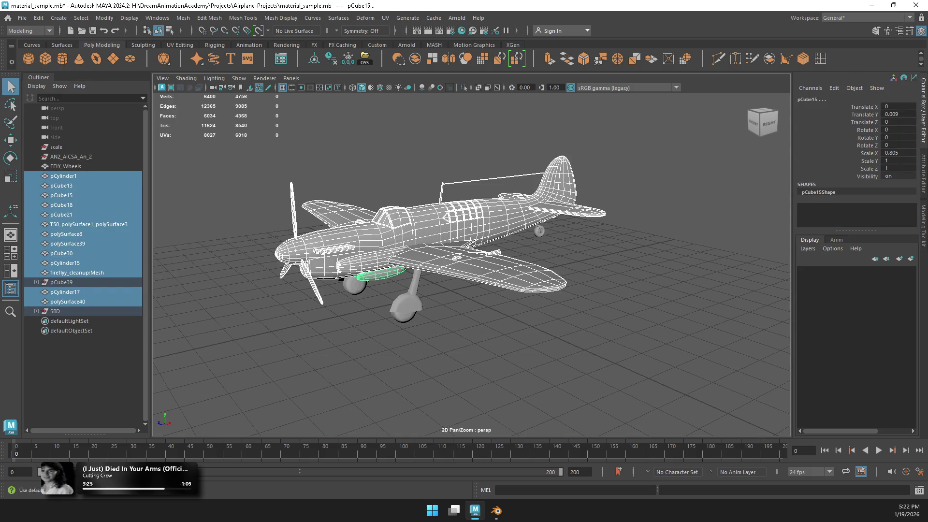
click(432, 58)
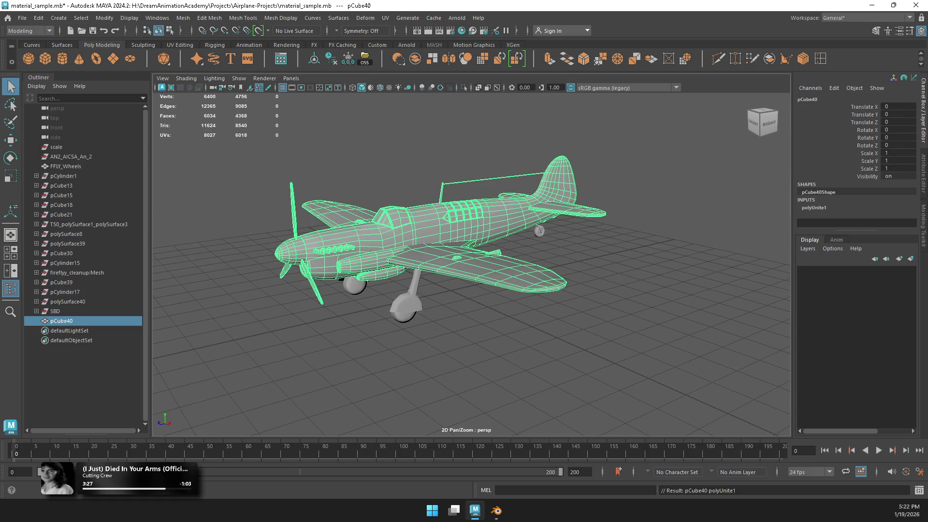
click(331, 59)
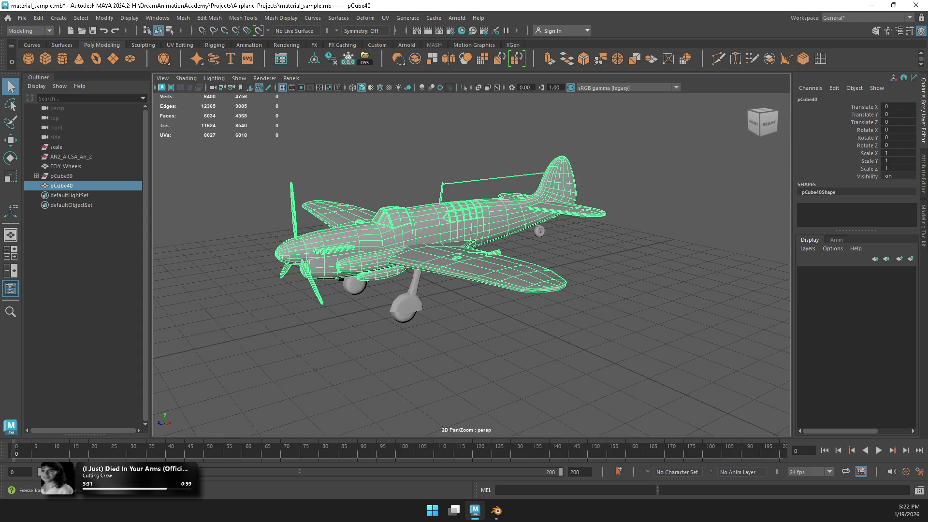
Step: Orbit under the airplane and select the FFLY_Wheels landing-gear mesh
key(w)
mouse_move(483, 290)
alt+mouse_down()
mouse_move(372, 288)
mouse_move(394, 285)
alt+mouse_up()
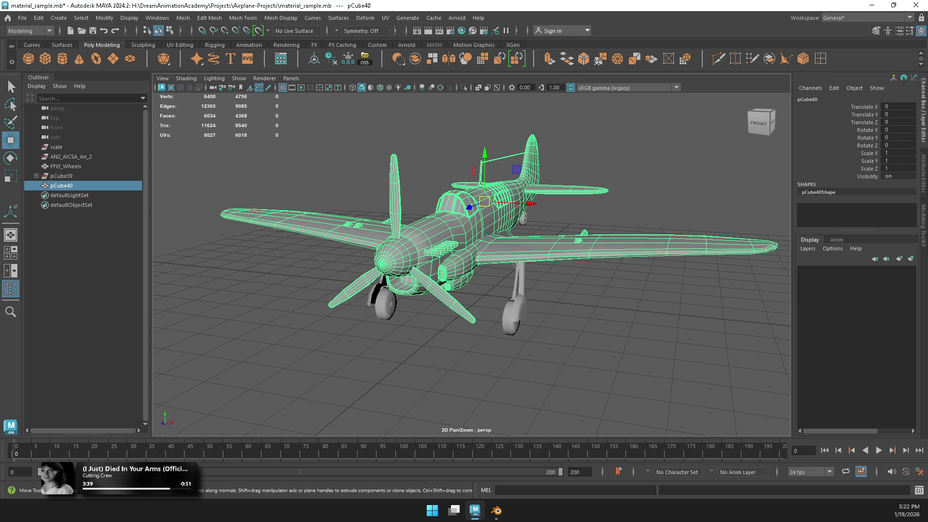
alt+drag(463, 290, 411, 222)
click(457, 305)
Step: Assign the existing Dark material to the FFLY_Wheels mesh
right_drag(514, 222, 512, 414)
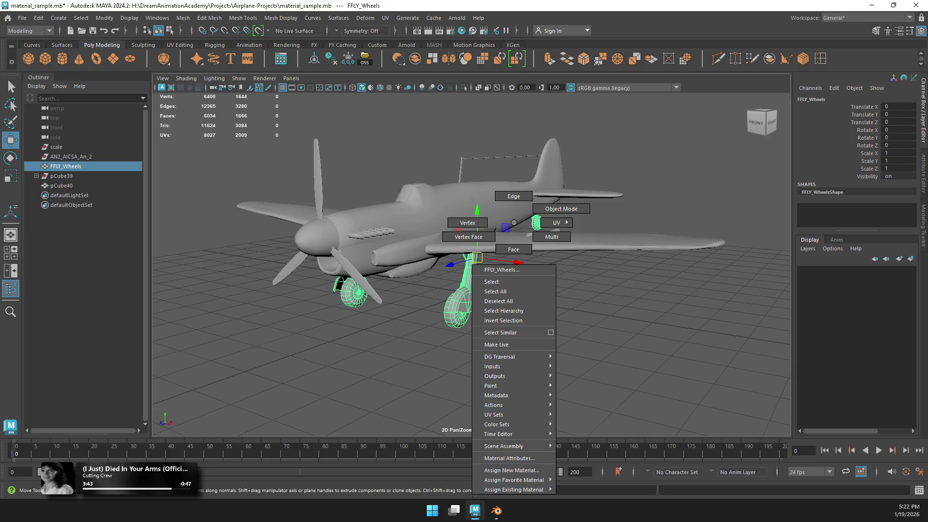
mouse_move(513, 489)
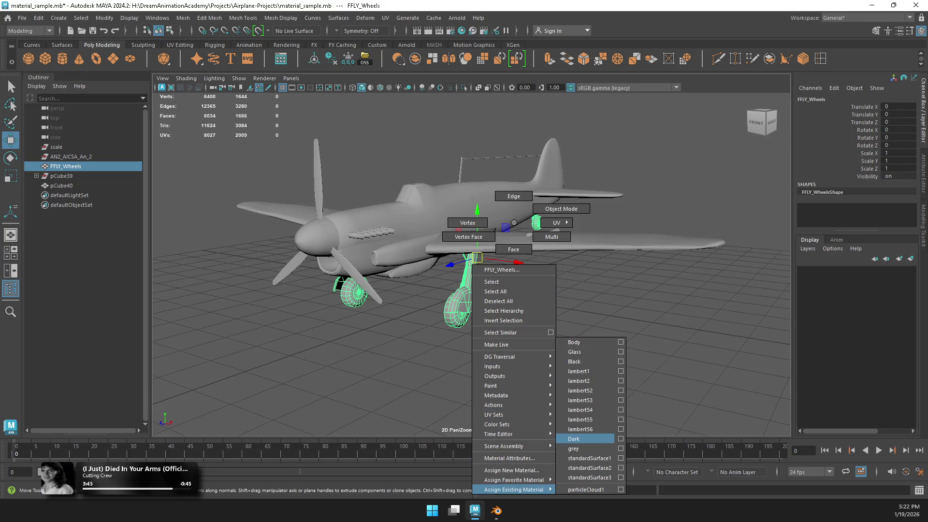
click(574, 438)
scroll(471, 241, up, 5)
Step: Select the faces of both wheels and frame them in the view
right_drag(410, 222, 392, 291)
click(391, 291)
click(216, 325)
key(f)
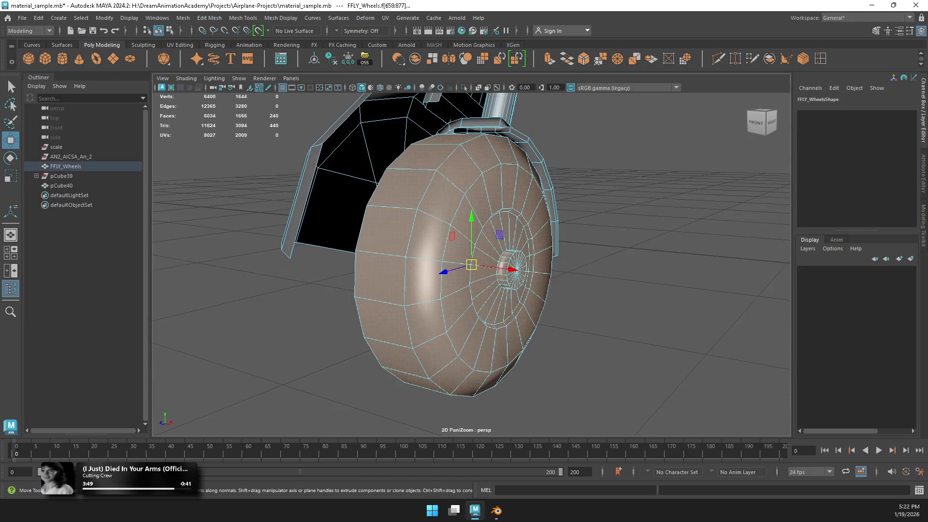
scroll(472, 261, down, 5)
shift+click(729, 299)
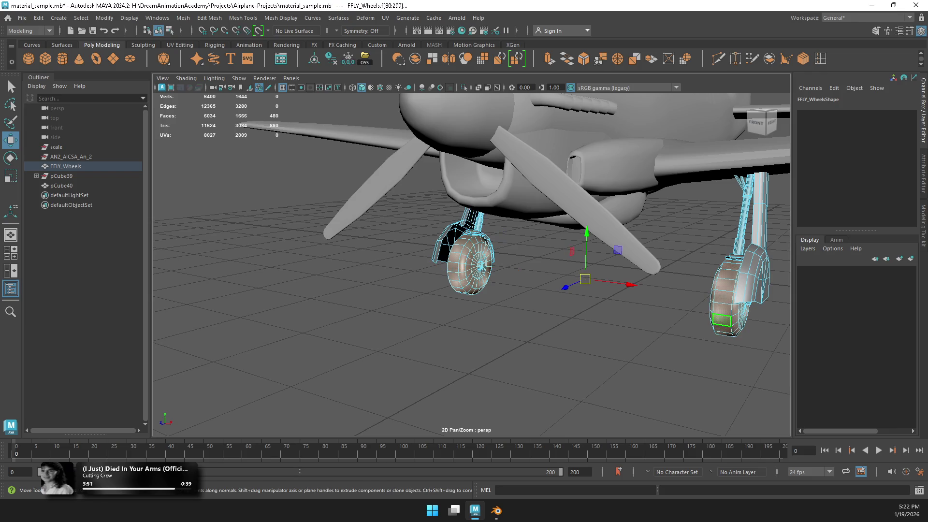
Step: Set symmetry to Object X, then reselect and frame the right wheel's faces
click(361, 31)
click(358, 48)
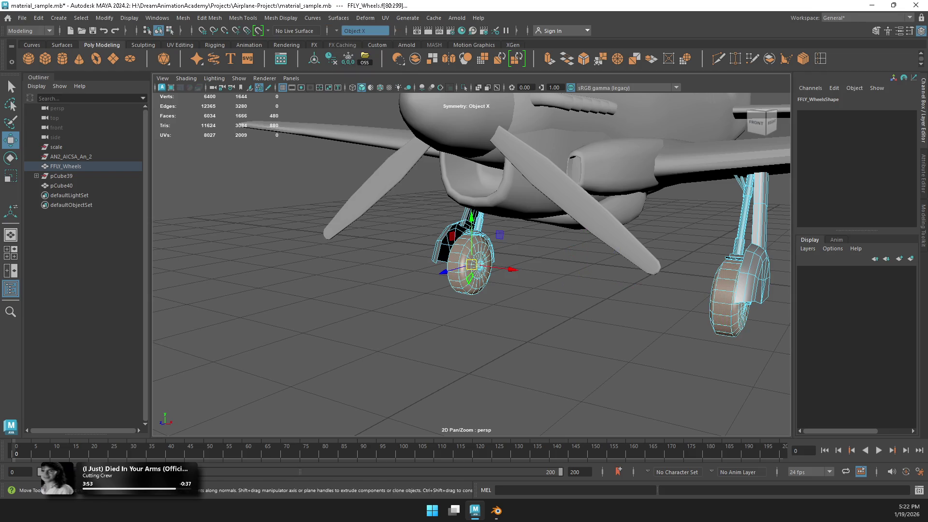
click(464, 295)
click(464, 292)
click(721, 320)
key(f)
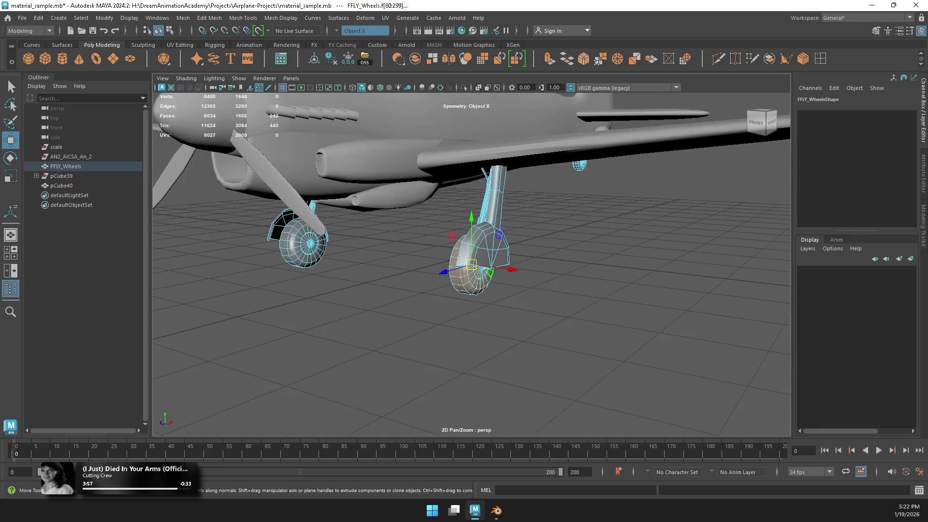
Step: Return to object mode, select a face on the airplane's fuselage and frame it
mouse_move(471, 338)
alt+mouse_down()
mouse_move(488, 290)
mouse_move(469, 339)
alt+mouse_up()
scroll(475, 269, down, 5)
right_drag(504, 224, 525, 212)
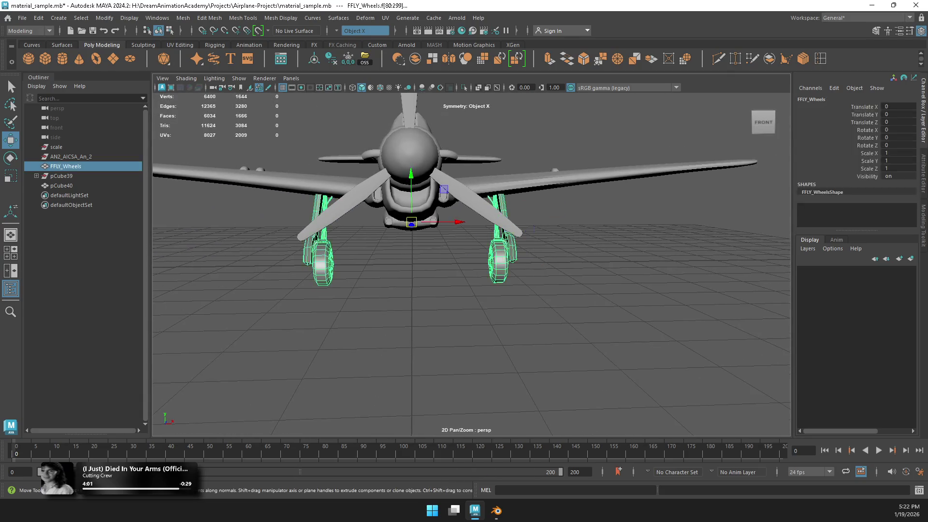
mouse_move(435, 290)
alt+mouse_down()
mouse_move(522, 285)
mouse_move(459, 203)
alt+mouse_up()
click(445, 184)
right_drag(445, 184, 418, 156)
click(417, 155)
key(f)
alt+drag(484, 241, 556, 280)
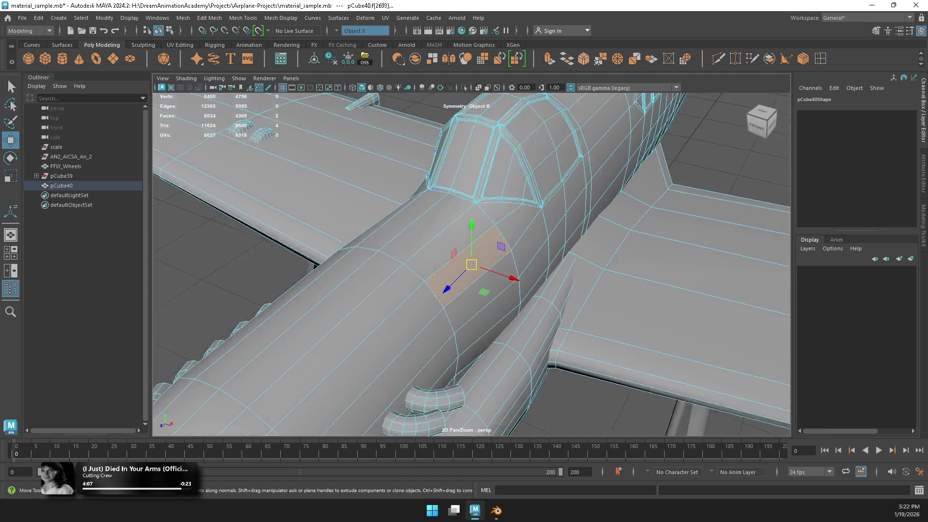
scroll(592, 297, down, 4)
alt+drag(435, 266, 508, 251)
Step: Select landing-gear and wheel faces on FFLY_Wheels, framing the small centre wheel
click(65, 166)
mouse_move(435, 290)
alt+mouse_down()
mouse_move(483, 304)
mouse_move(411, 299)
alt+mouse_up()
right_drag(394, 224, 393, 242)
mouse_move(477, 388)
mouse_down()
mouse_move(329, 194)
mouse_move(338, 211)
mouse_up()
drag(327, 338, 412, 176)
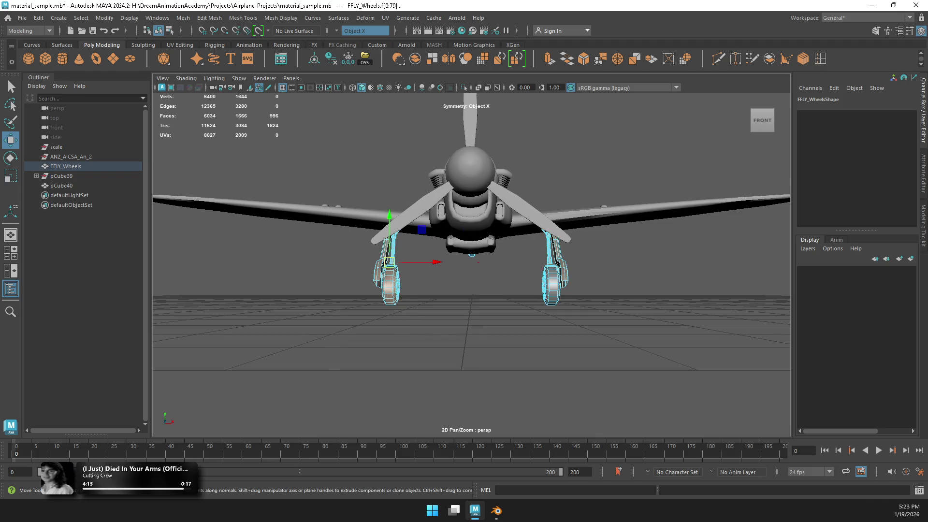
scroll(471, 264, up, 5)
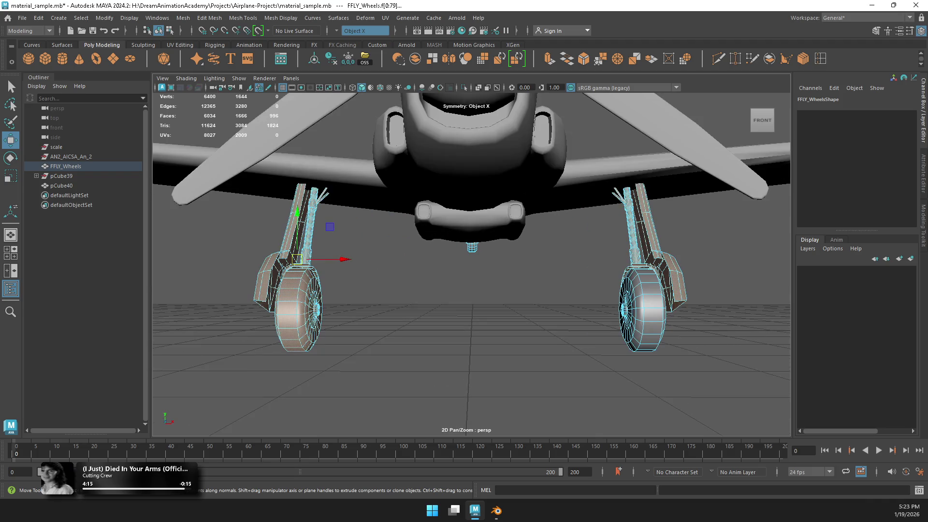
click(471, 248)
key(f)
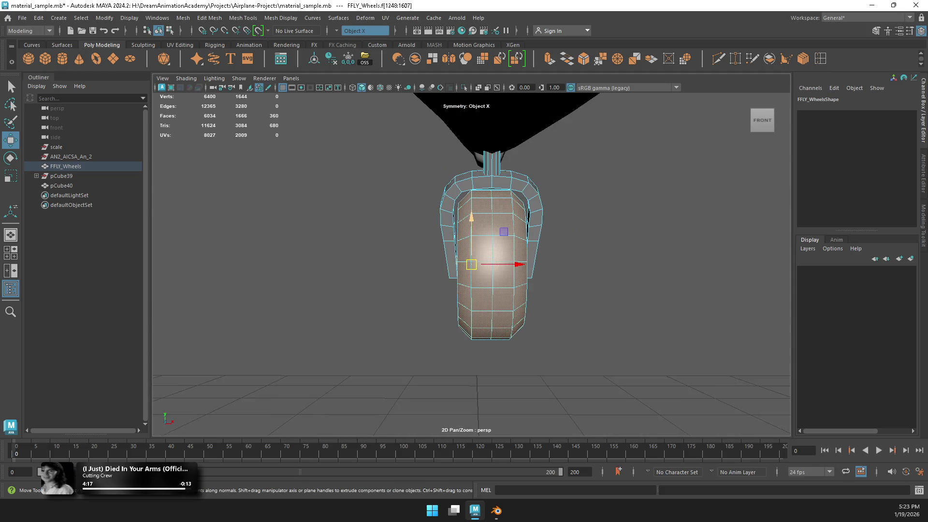
Step: Expand a centre-wheel face to the whole wheel, frame it, then frame the whole airplane
click(532, 294)
key(a)
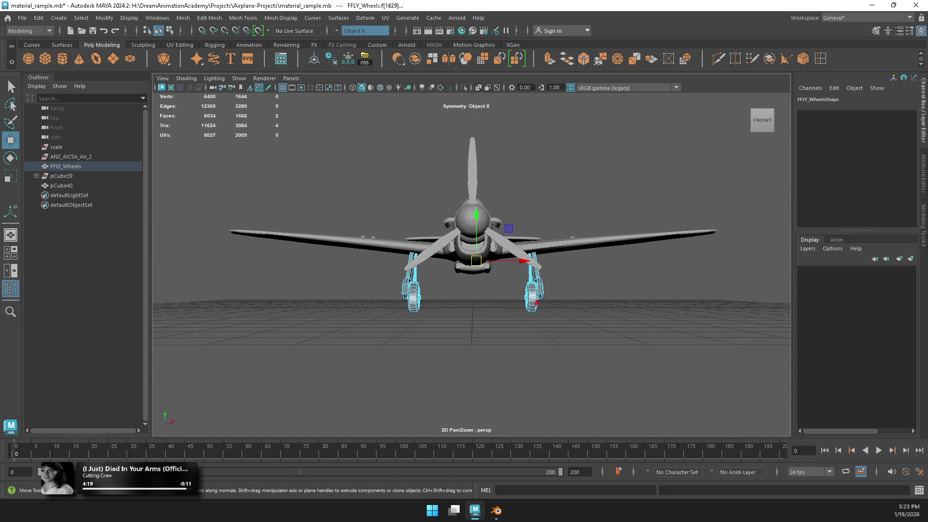
scroll(471, 290, up, 5)
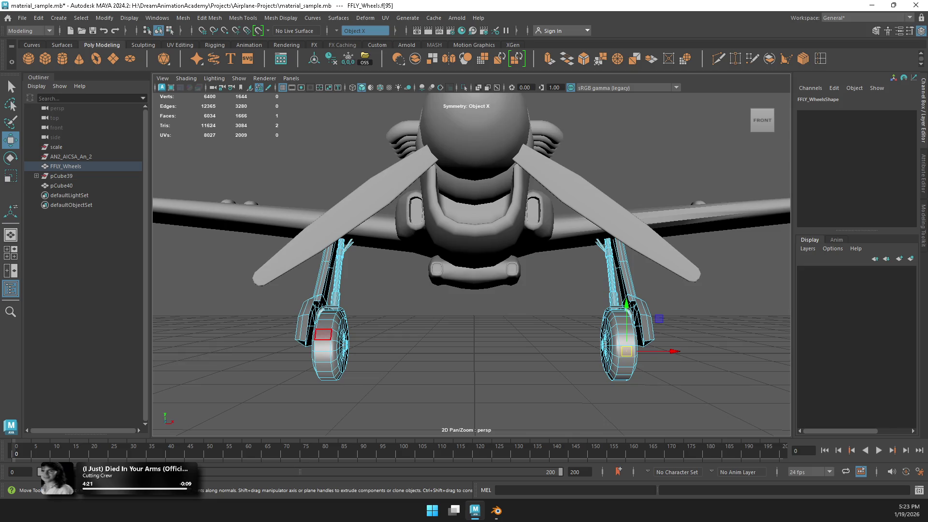
alt+drag(324, 334, 434, 334)
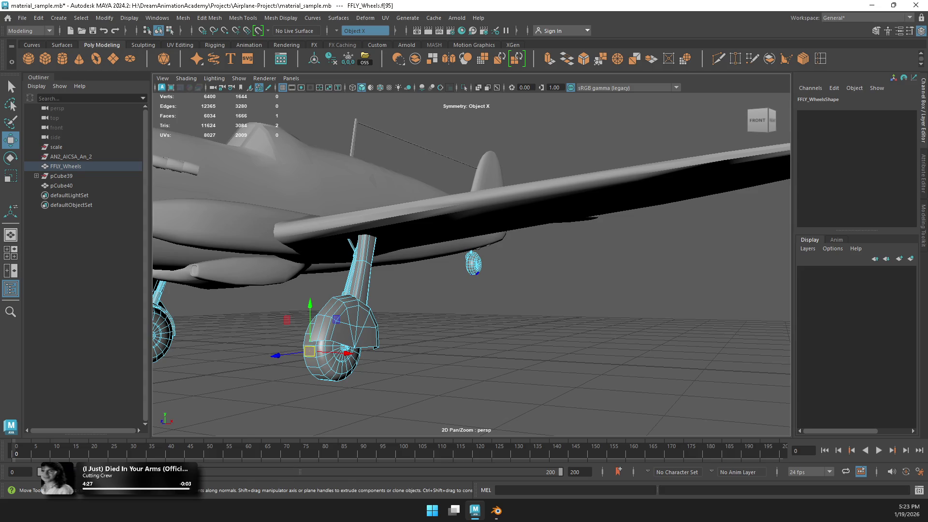
key(f)
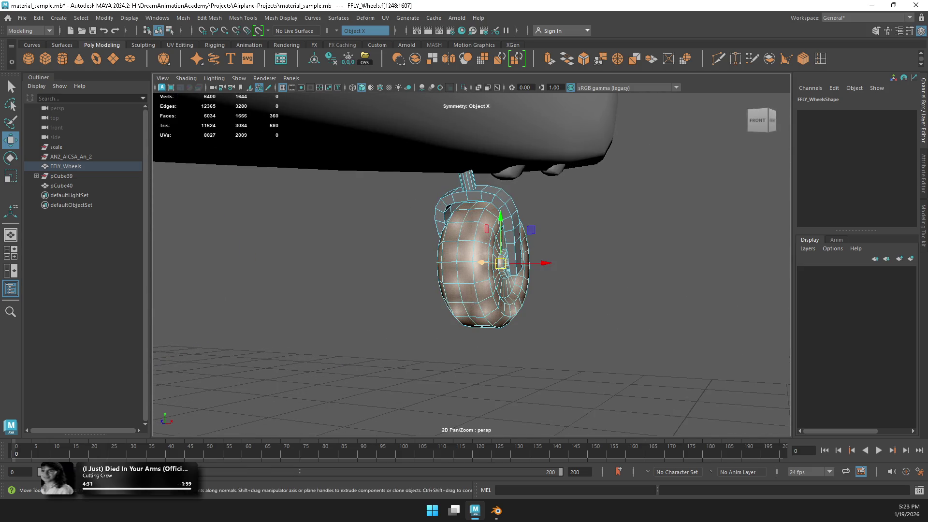
key(f)
key(a)
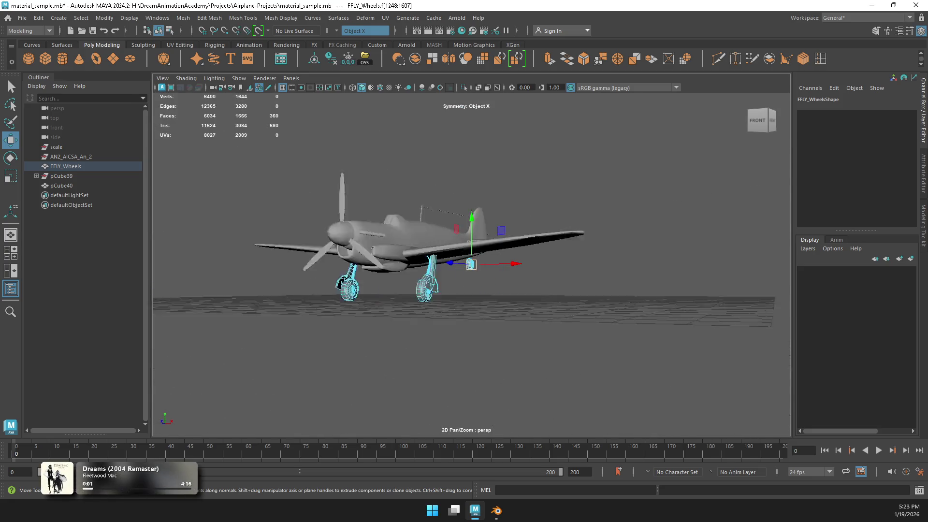
Step: Select the left landing gear's strut, fork and wheel faces and delete them
key(f)
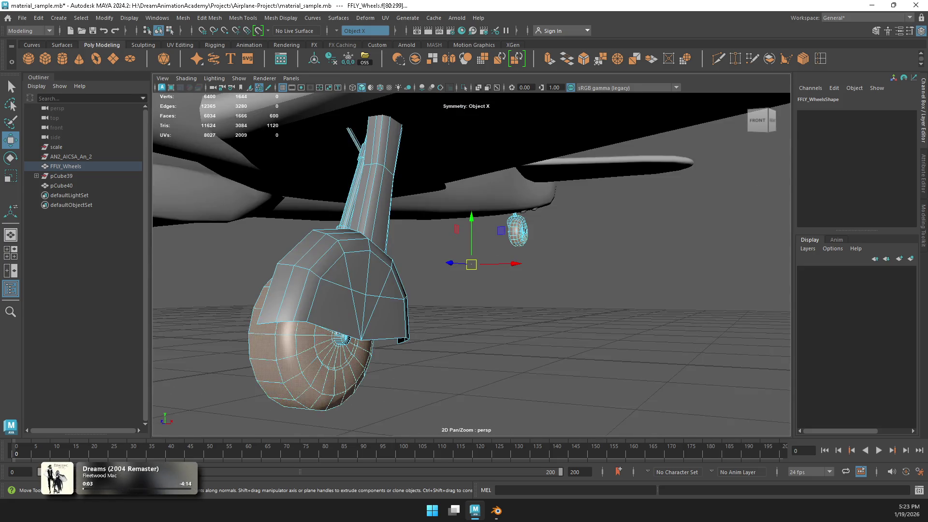
key(shift+period)
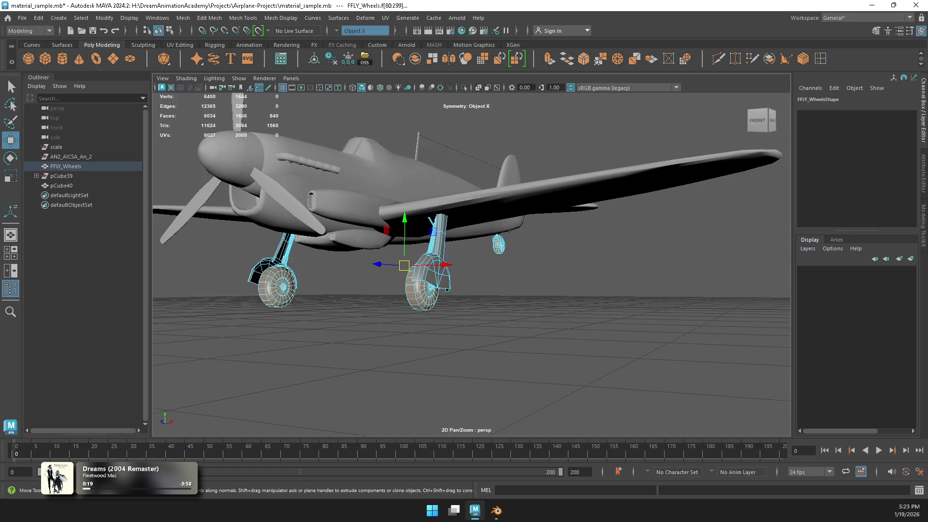
click(273, 256)
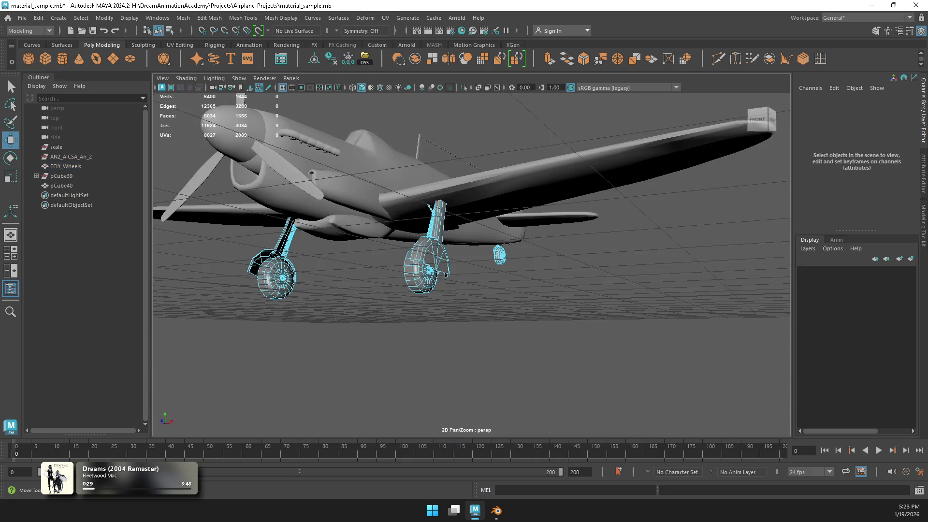
drag(169, 124, 364, 354)
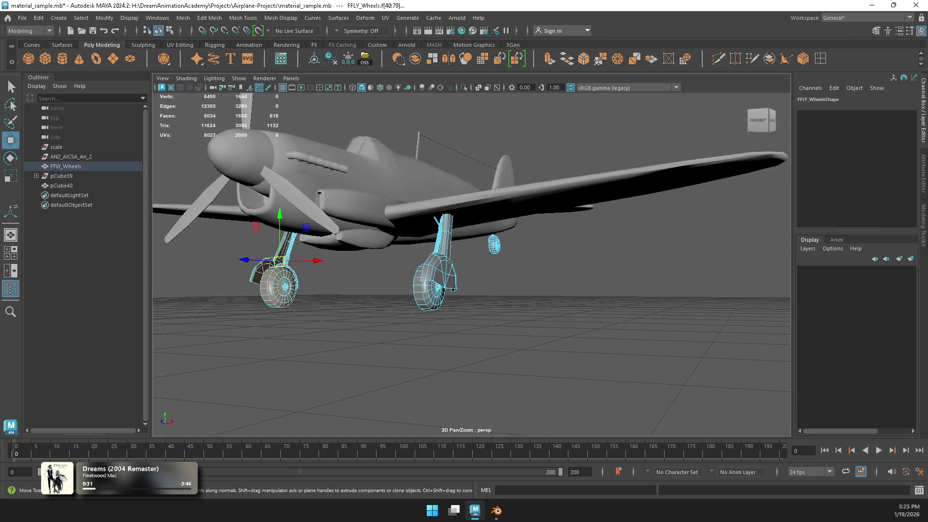
key(Delete)
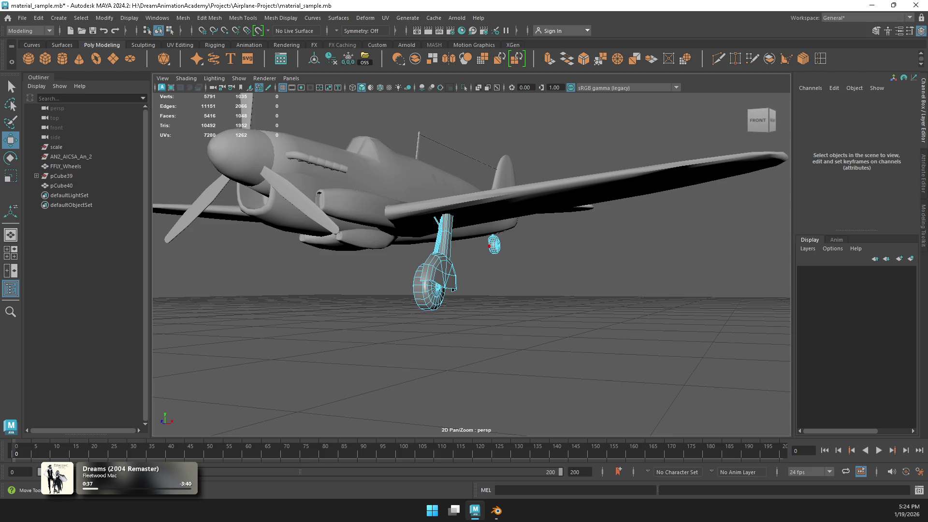
Step: Undo all recent edits with Ctrl+Z until no commands remain
alt+drag(471, 256, 764, 256)
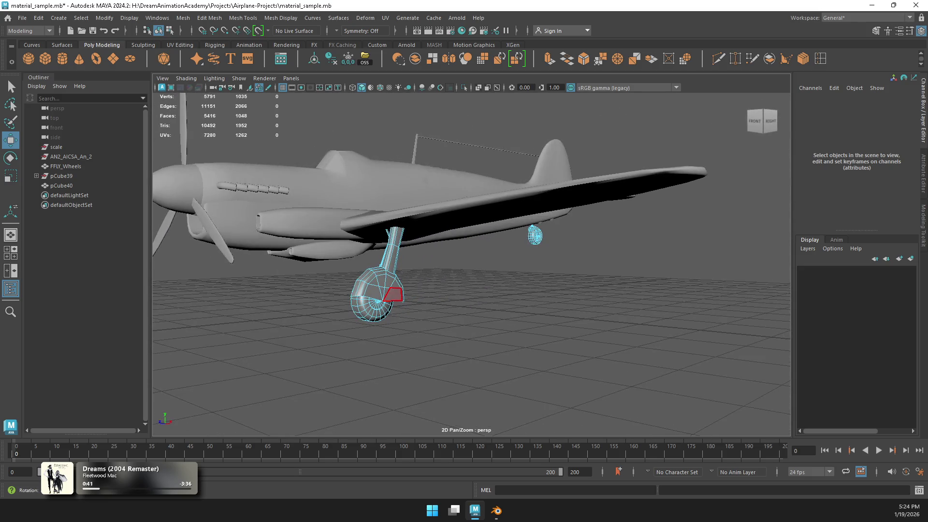
key(w)
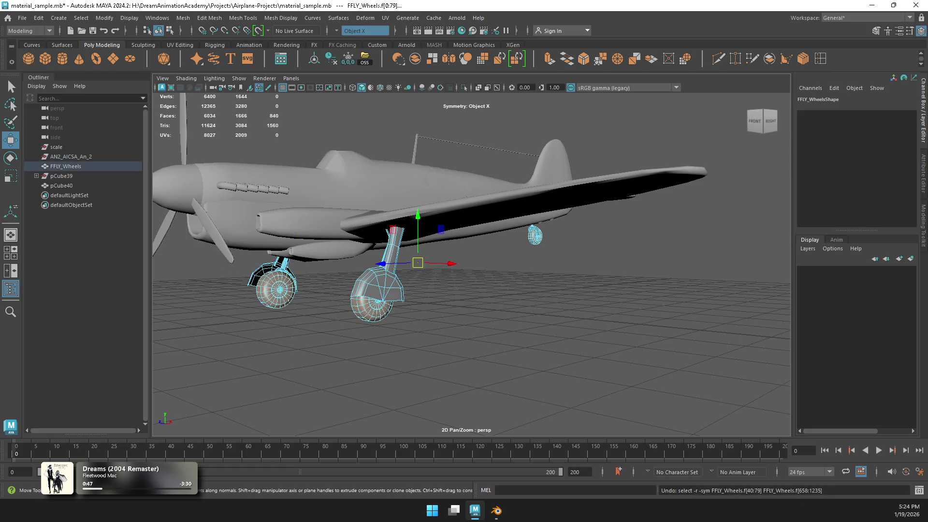
key(ctrl+z)
key(ctrl+z)
key(ctrl+z)
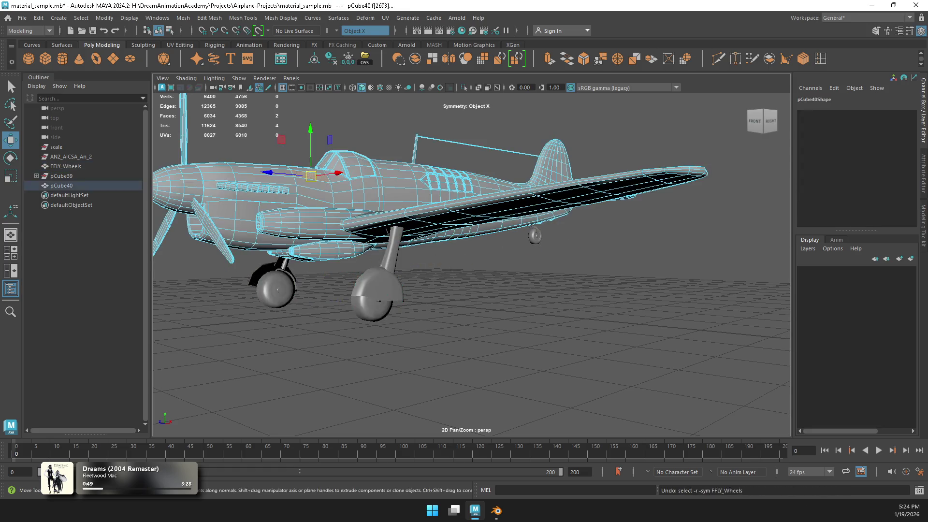
key(ctrl+z)
key(ctrl+z)
key(ctrl+z)
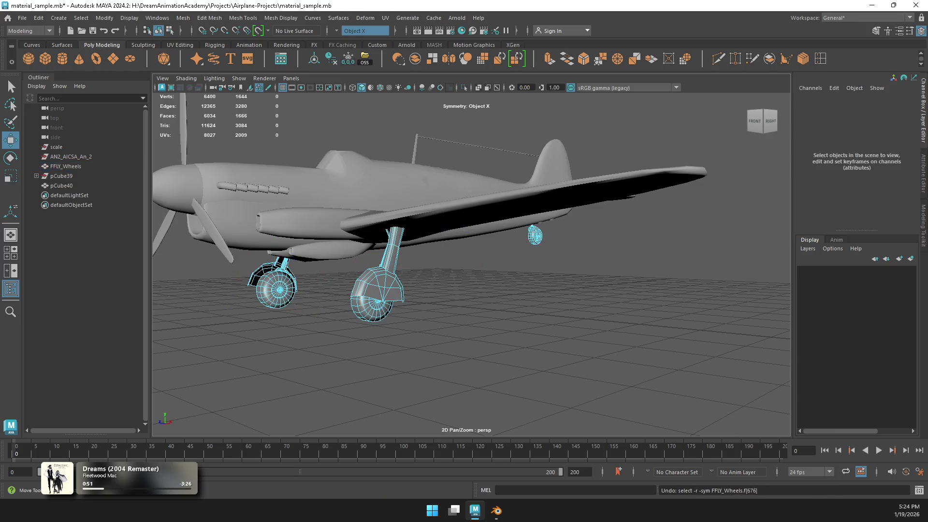
key(ctrl+z)
key(ctrl+z)
key(ctrl+z)
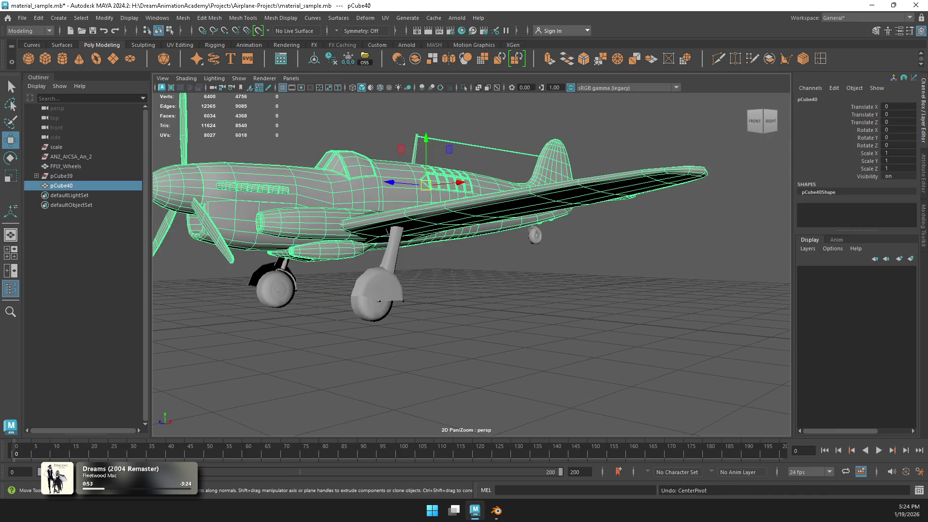
key(ctrl+z)
key(ctrl+z)
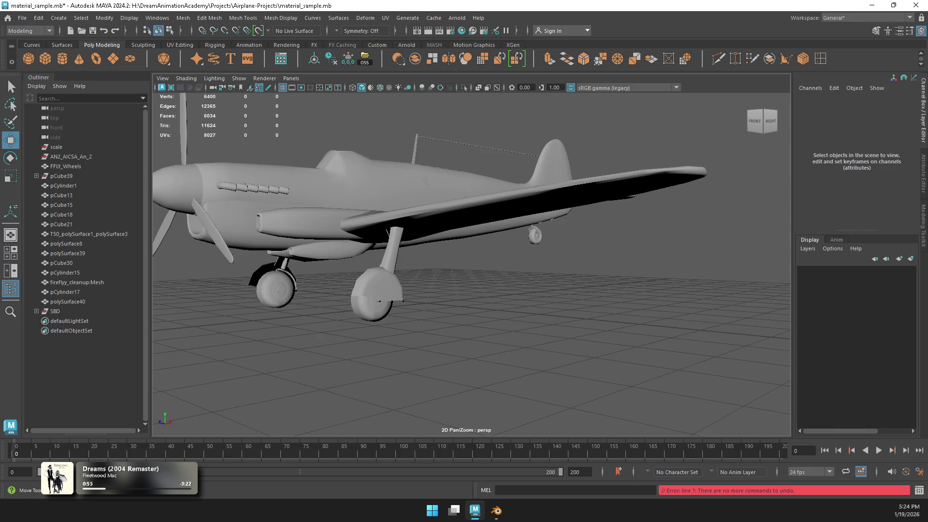
Step: Reopen material_sample.mb from Recent, choosing Don't Save and blocking the embedded Python script
click(7, 18)
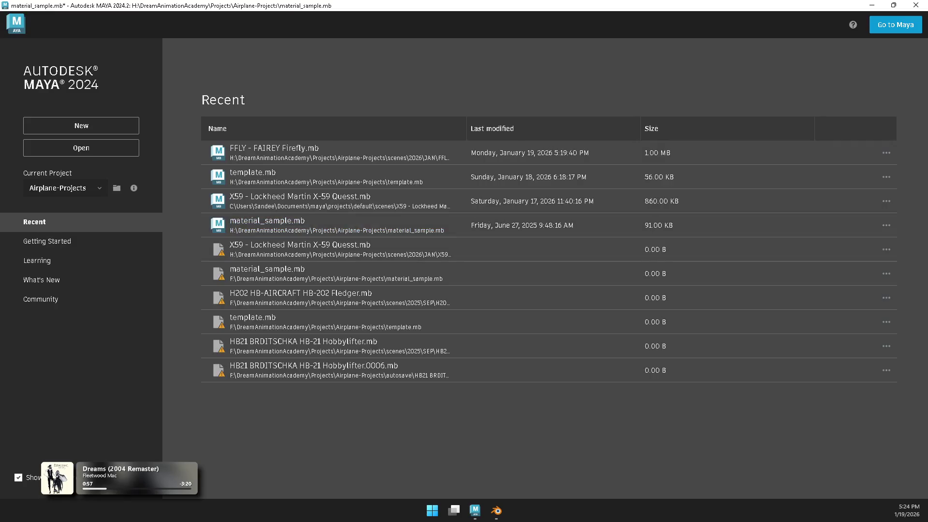
click(251, 221)
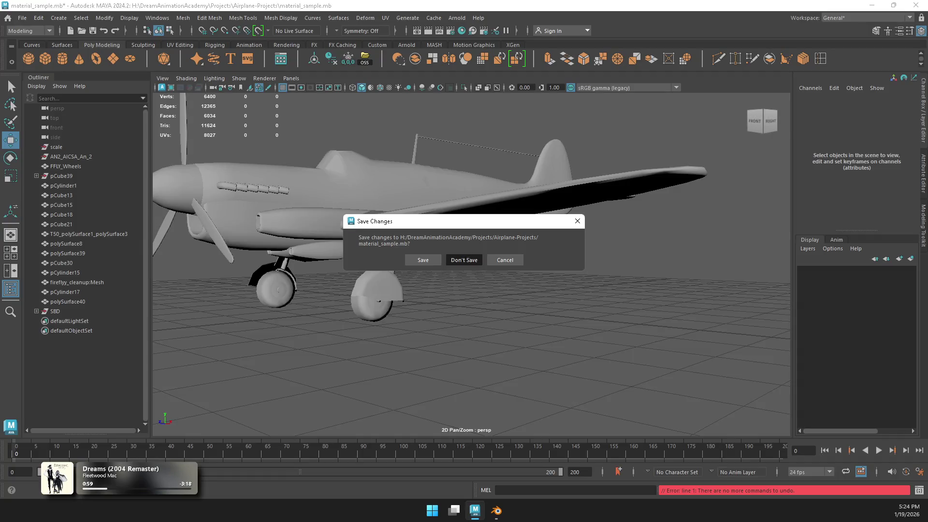
click(464, 260)
click(424, 284)
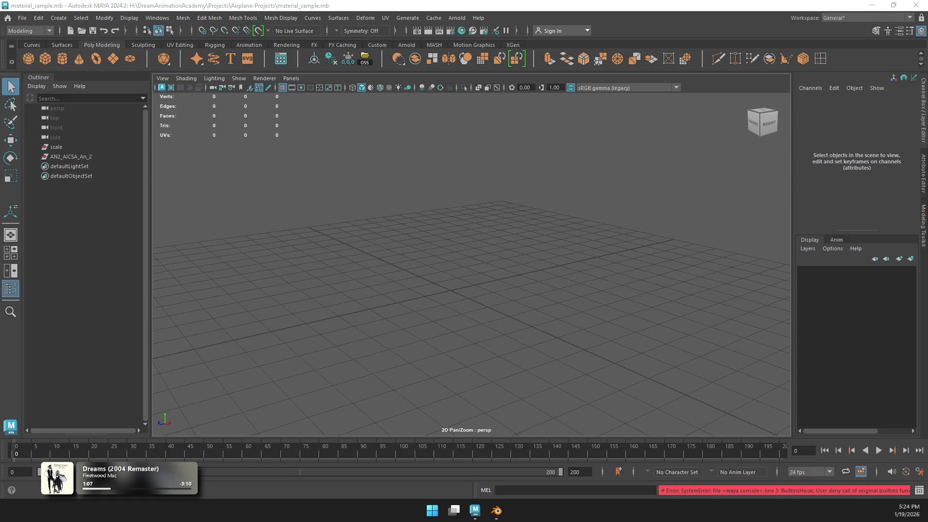
Step: Combine all airplane meshes into polySurface41 and delete its construction history
key(4)
scroll(471, 253, down, 2)
drag(271, 158, 624, 364)
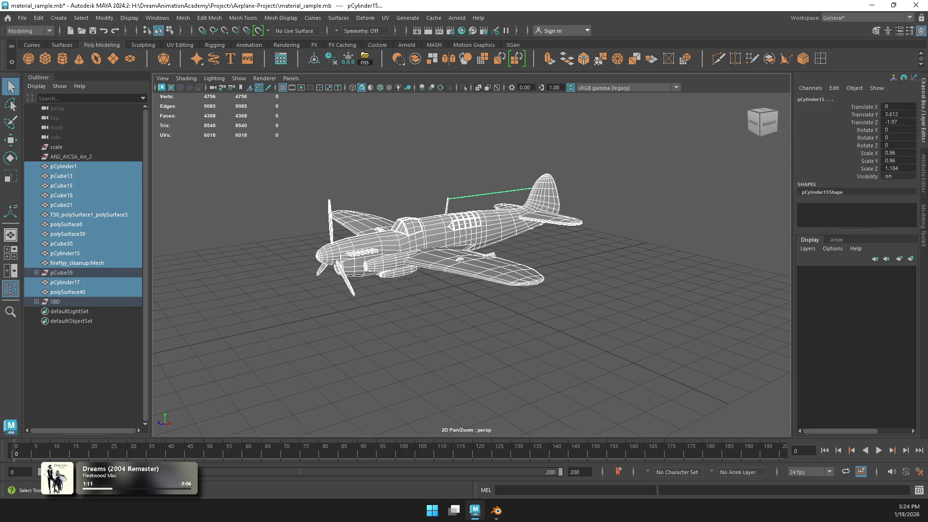
click(414, 58)
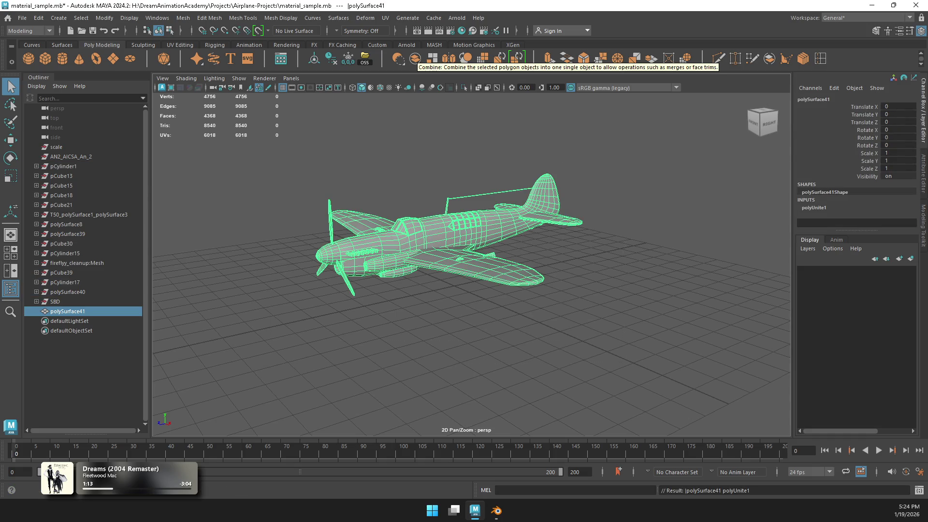
key(alt+shift+d)
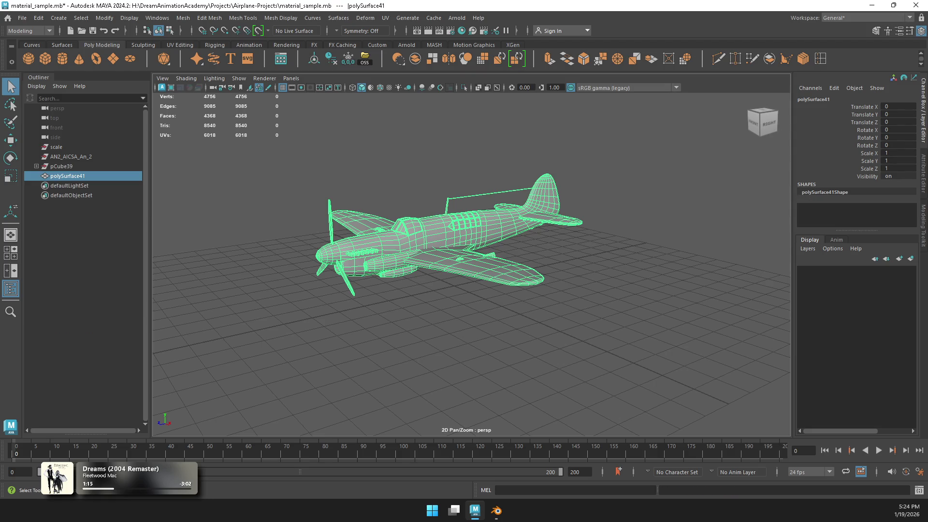
key(f)
key(w)
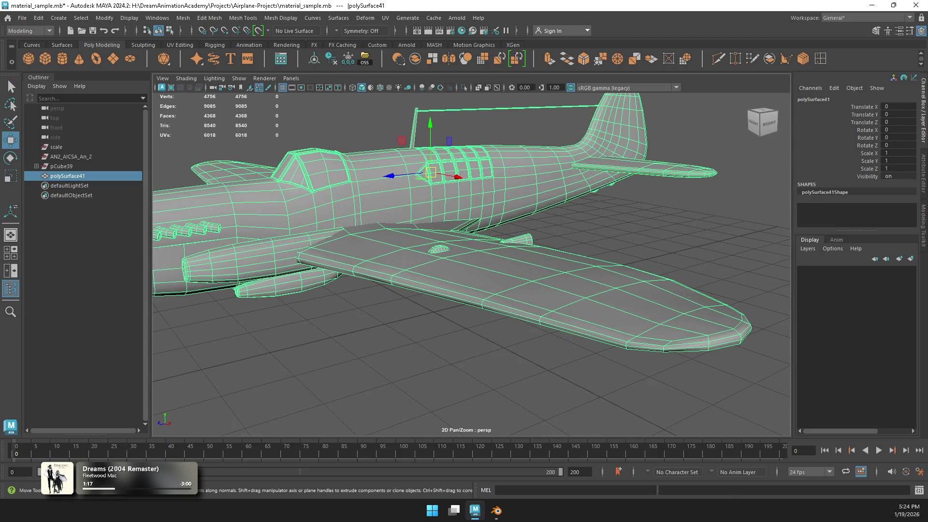
Step: Turn on Object X symmetry and frame a fuselage face in face mode
click(361, 31)
click(358, 46)
right_click(379, 191)
click(380, 208)
click(381, 200)
key(f)
scroll(471, 264, down, 10)
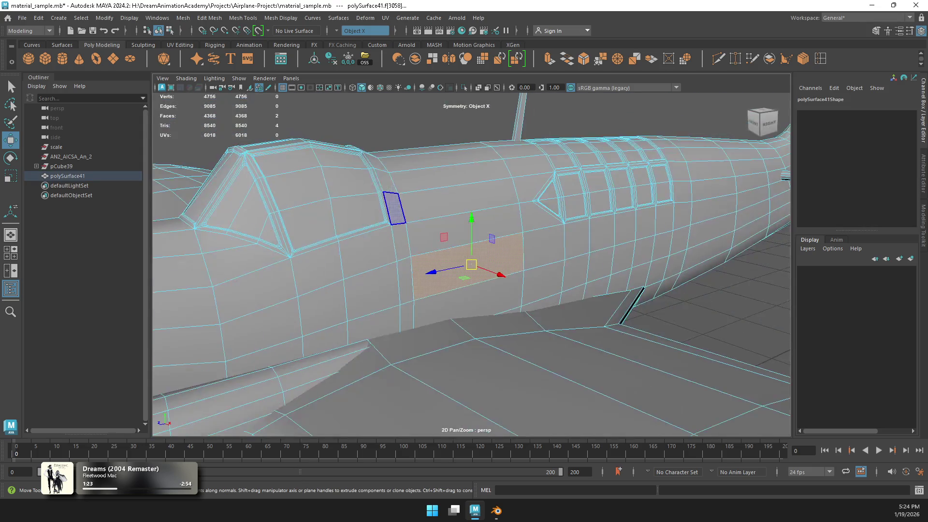
Step: Select the cockpit windscreen faces and assign them the existing Glass material
double_click(358, 193)
key(f)
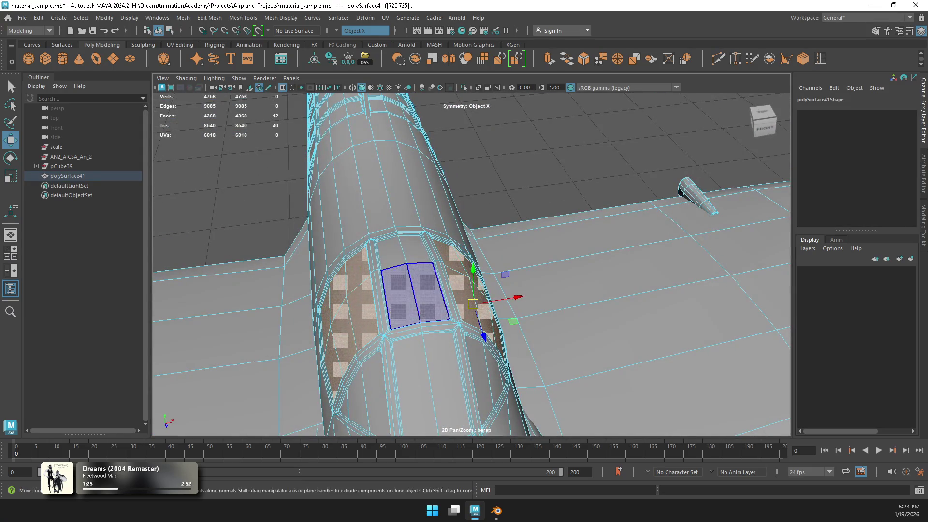
shift+click(420, 367)
mouse_move(471, 338)
alt+mouse_down()
mouse_move(471, 290)
mouse_move(397, 309)
mouse_move(357, 305)
alt+mouse_up()
shift+click(473, 319)
mouse_move(438, 130)
right_down()
mouse_move(440, 398)
mouse_move(416, 186)
mouse_move(435, 338)
mouse_move(435, 435)
mouse_move(499, 428)
mouse_move(493, 351)
right_up()
Step: Return to object mode, then reselect the canopy faces in face mode
key(F8)
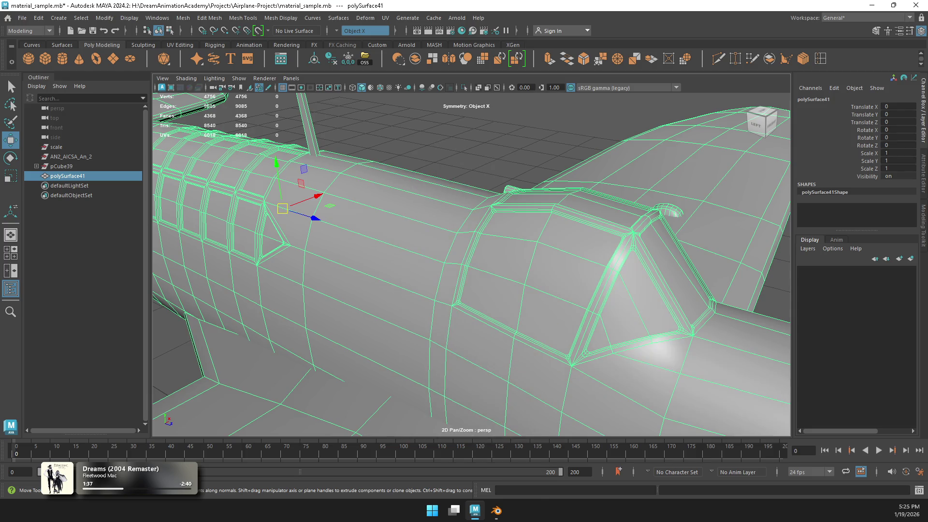
right_drag(503, 219, 503, 244)
click(515, 256)
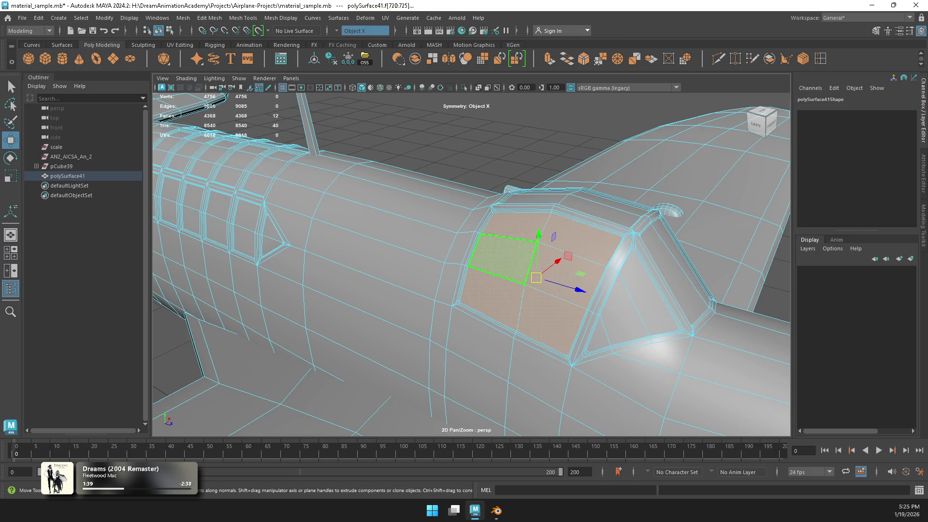
Step: Add the right, top and last remaining canopy faces to the selection
alt+drag(515, 256, 497, 295)
shift+click(575, 319)
shift+click(616, 300)
shift+click(551, 227)
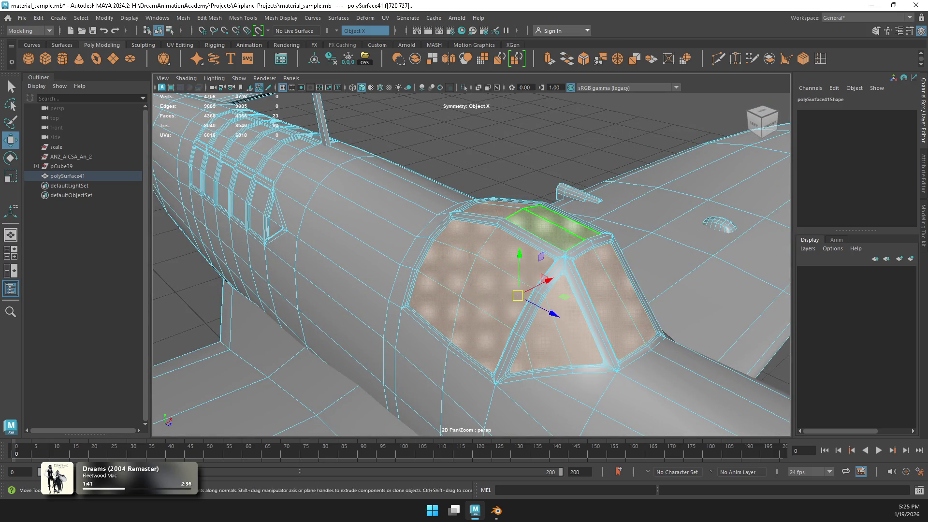
alt+drag(550, 227, 532, 232)
alt+drag(490, 264, 312, 208)
shift+click(302, 278)
mouse_move(302, 278)
alt+mouse_down()
mouse_move(360, 309)
mouse_move(387, 305)
alt+mouse_up()
Step: Add a small pair of canopy faces and another right-side canopy face
click(488, 314)
mouse_move(488, 314)
alt+mouse_down()
mouse_move(435, 309)
mouse_move(483, 271)
mouse_move(507, 271)
alt+mouse_up()
scroll(471, 264, up, 5)
scroll(471, 264, down, 5)
shift+click(549, 268)
mouse_move(604, 265)
alt+mouse_down()
mouse_move(498, 275)
mouse_move(592, 167)
alt+mouse_up()
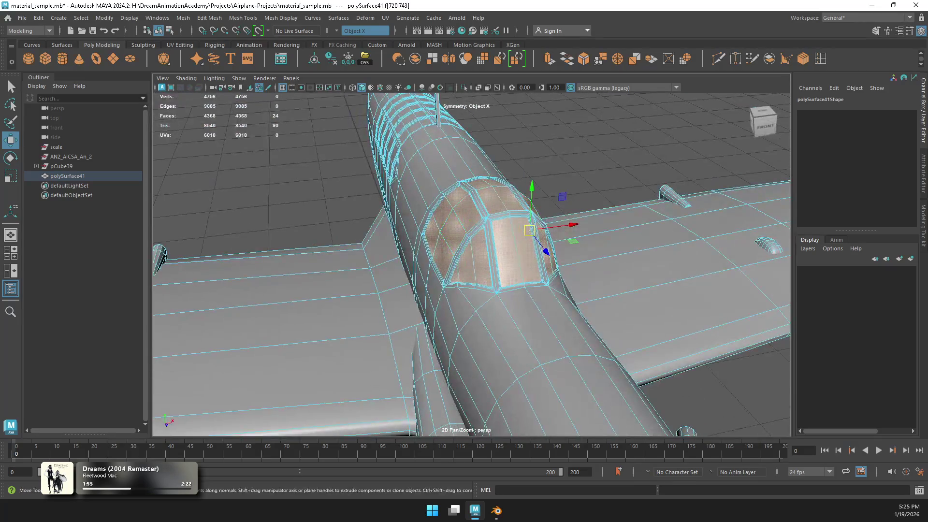
Step: Assign the existing blue material to the selected canopy faces
right_click(591, 167)
mouse_move(590, 433)
click(662, 360)
alt+drag(532, 271, 483, 207)
right_click(484, 203)
click(487, 435)
Step: Frame a small triangular fuselage face and inspect the rear panel faces from the side
mouse_move(484, 290)
alt+mouse_down()
mouse_move(667, 285)
mouse_move(696, 251)
mouse_move(725, 270)
mouse_move(532, 270)
mouse_move(463, 242)
alt+mouse_up()
click(483, 270)
right_drag(454, 222, 454, 250)
click(430, 254)
key(f)
scroll(471, 266, down, 5)
mouse_move(338, 217)
alt+mouse_down()
mouse_move(156, 214)
mouse_move(174, 164)
alt+mouse_up()
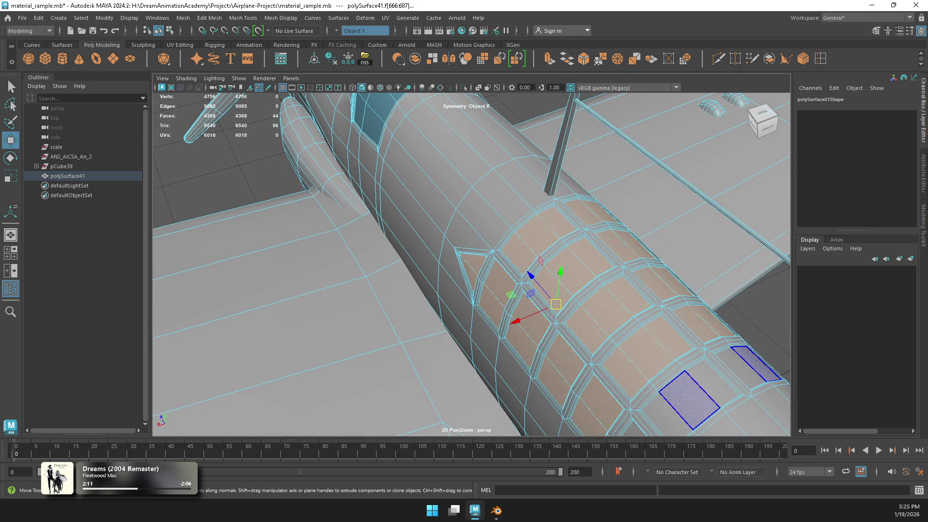
mouse_move(174, 164)
alt+mouse_down()
mouse_move(281, 135)
mouse_move(455, 224)
alt+mouse_up()
Step: Return to object mode, reselect the airplane mesh, and select the nose in face mode
right_click(455, 223)
click(503, 208)
click(194, 290)
alt+drag(193, 290, 137, 427)
alt+drag(435, 290, 522, 232)
mouse_move(464, 261)
alt+mouse_down()
mouse_move(416, 276)
mouse_move(396, 271)
alt+mouse_up()
click(338, 271)
mouse_move(464, 290)
alt+mouse_down()
mouse_move(512, 290)
mouse_move(517, 333)
alt+mouse_up()
alt+drag(434, 271, 364, 222)
right_click(364, 223)
click(364, 250)
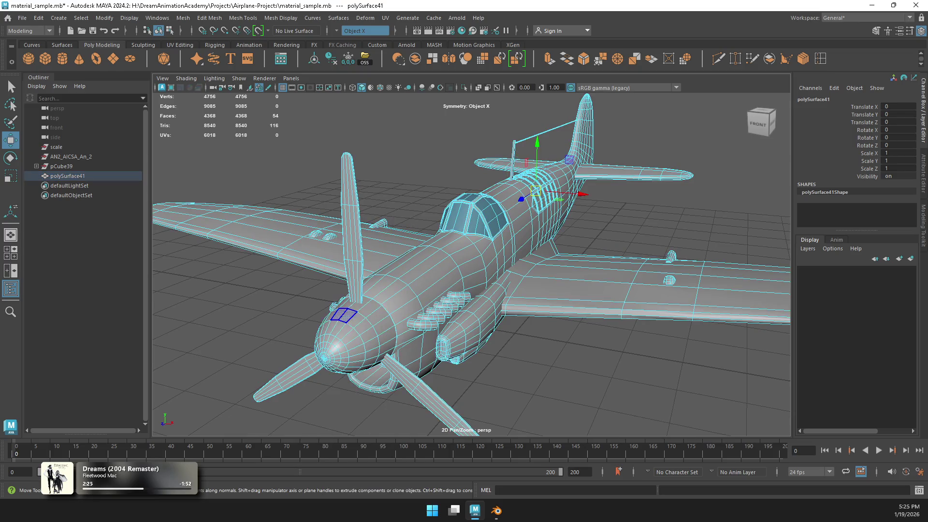
Step: Select the propeller blade faces on polySurface41, viewing the nose from the front
shift+click(397, 375)
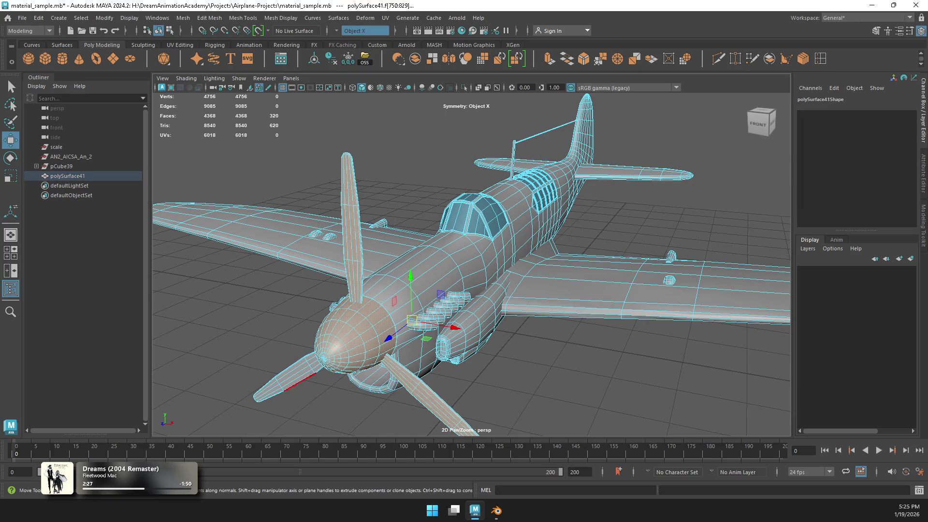
shift+click(296, 376)
mouse_move(296, 376)
alt+mouse_down()
mouse_move(386, 372)
mouse_move(357, 372)
alt+mouse_up()
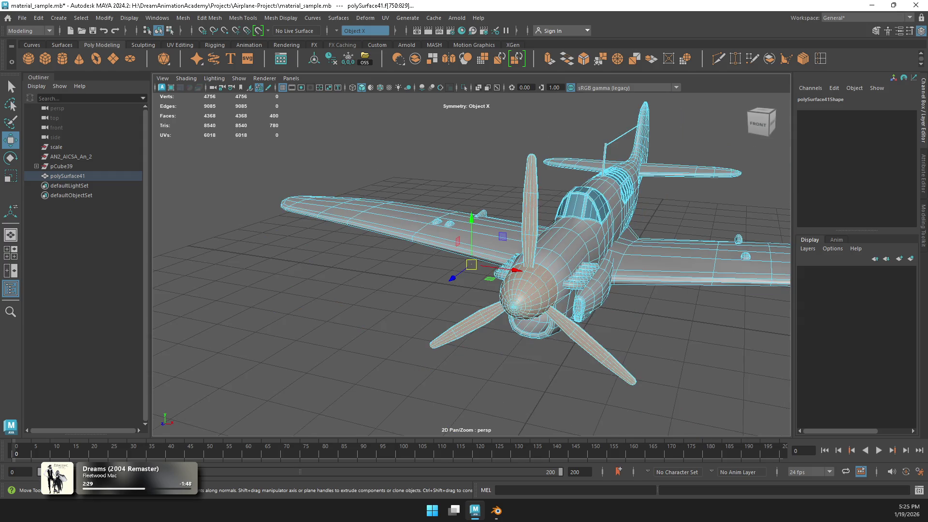
click(760, 112)
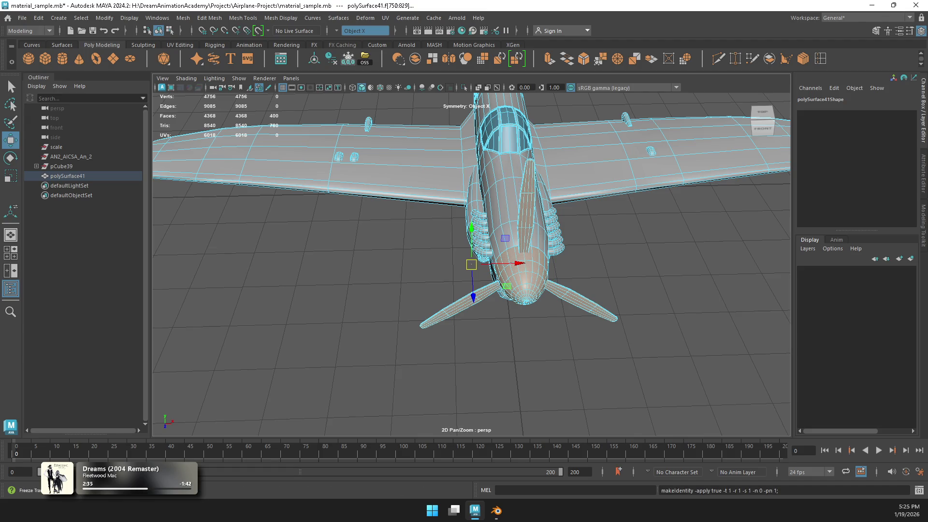
click(503, 203)
mouse_move(503, 203)
alt+mouse_down()
mouse_move(512, 241)
mouse_move(521, 213)
alt+mouse_up()
click(524, 208)
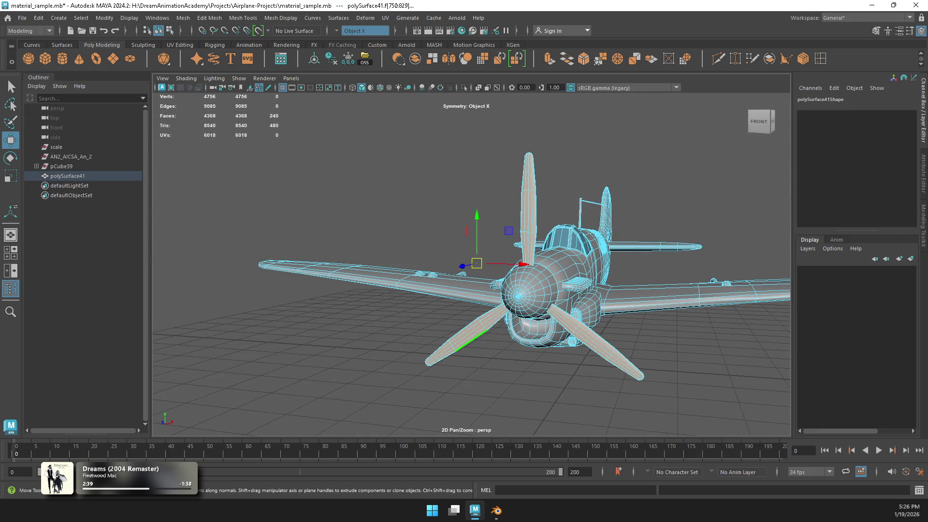
Step: In the maximized front view, drag the pivot onto the propeller hub, then freeze transforms
key(space)
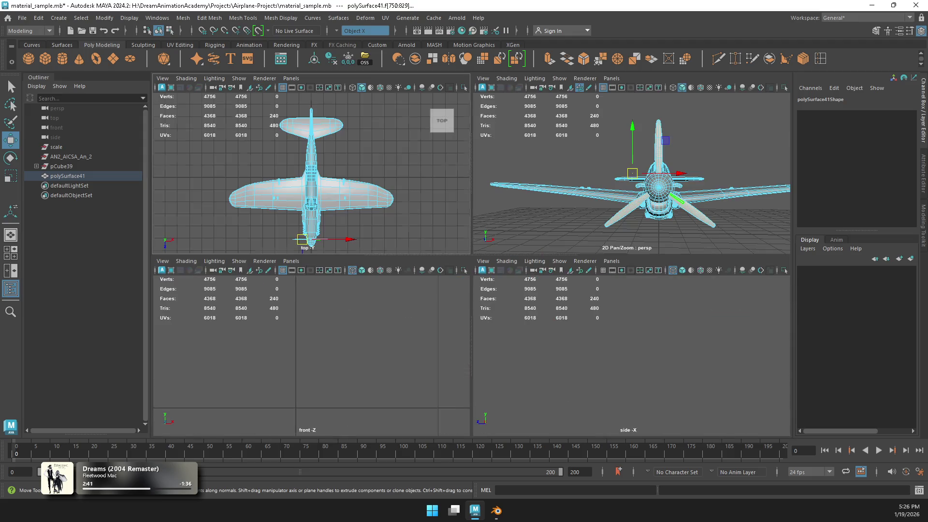
key(d)
scroll(310, 355, up, 3)
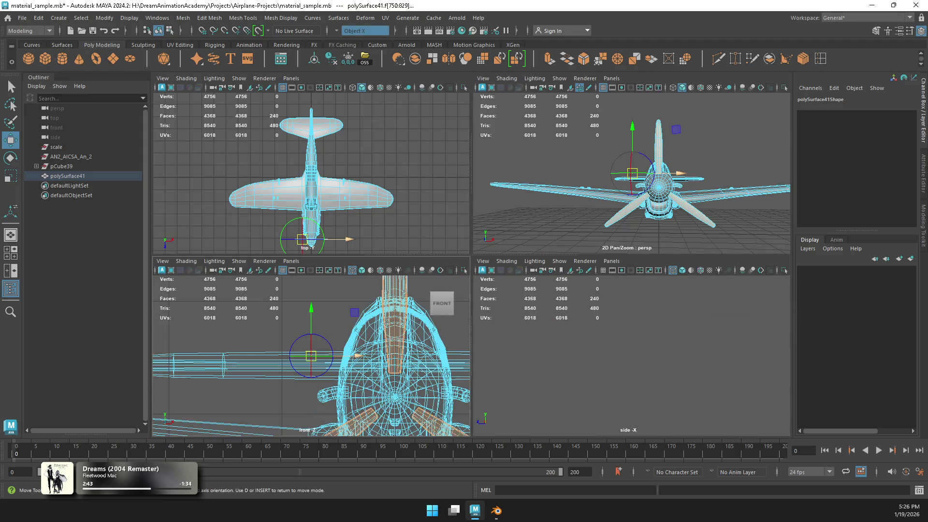
key(space)
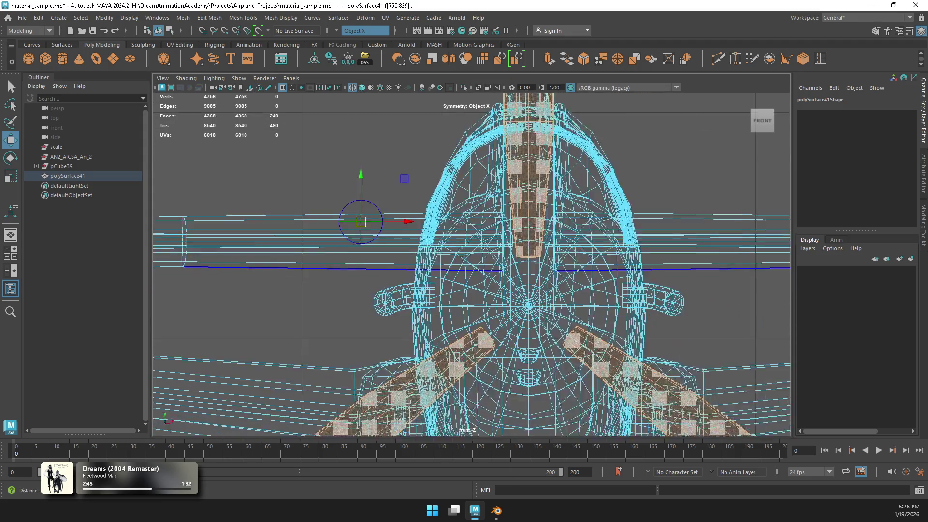
drag(276, 188, 356, 262)
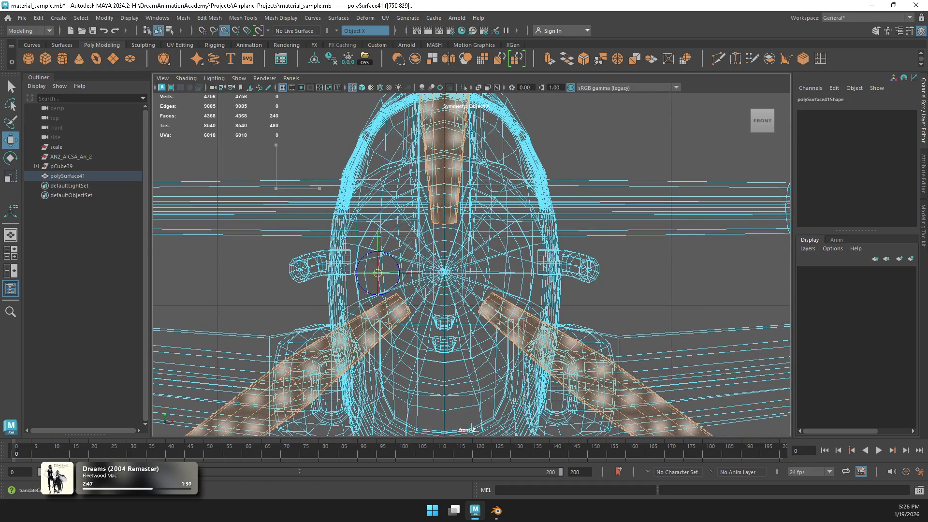
key(space)
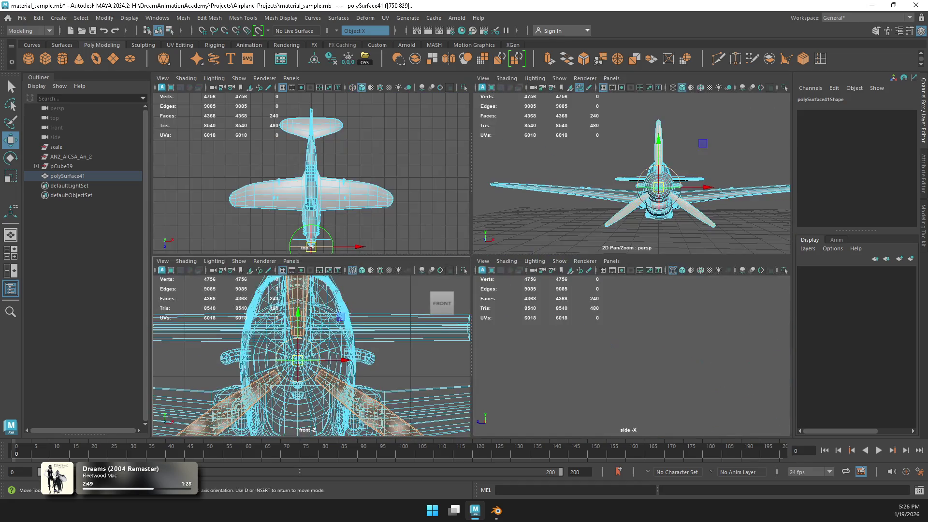
key(space)
mouse_move(464, 241)
alt+mouse_down()
mouse_move(358, 254)
mouse_move(338, 241)
alt+mouse_up()
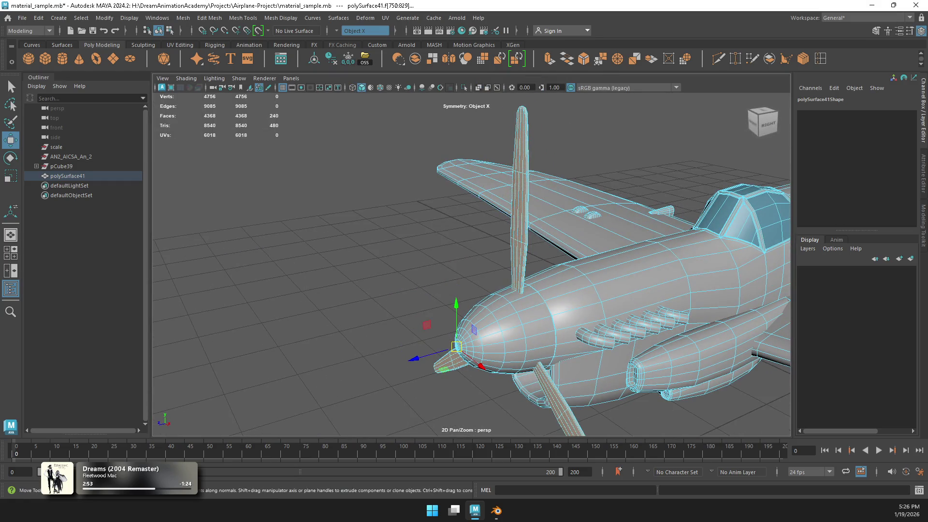
click(348, 59)
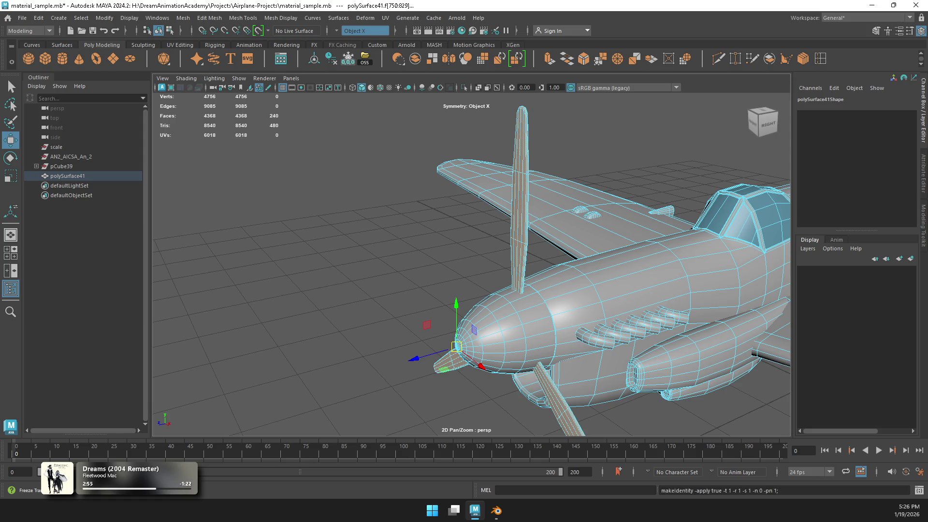
Step: Snap the pivot to the propeller hub centre in the front view
mouse_move(410, 227)
shift+right_down()
mouse_move(410, 489)
mouse_move(484, 390)
mouse_move(479, 352)
mouse_move(479, 371)
shift+right_up()
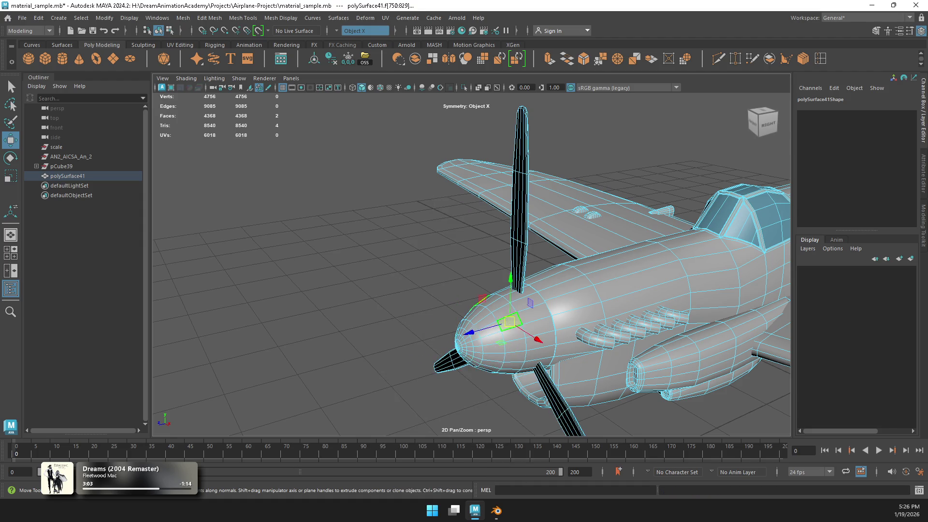
key(alt+shift+d)
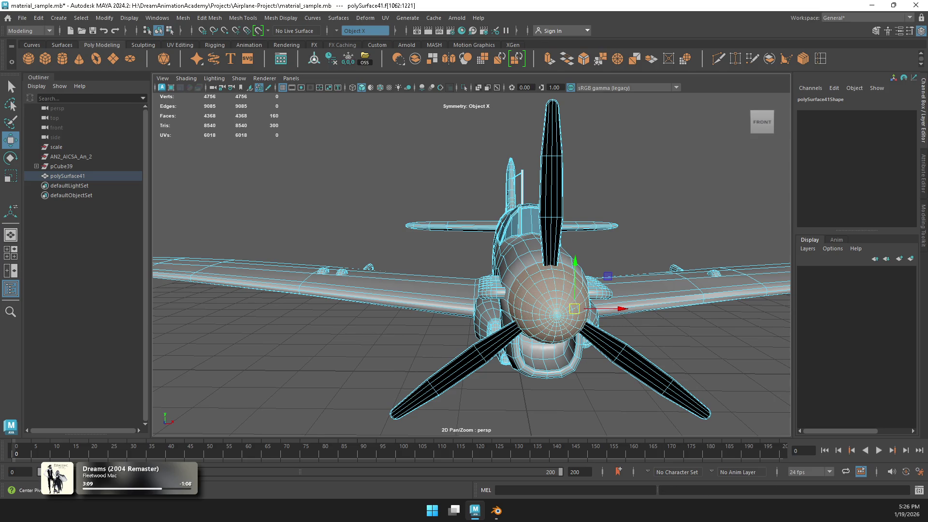
key(space)
drag(357, 356, 319, 356)
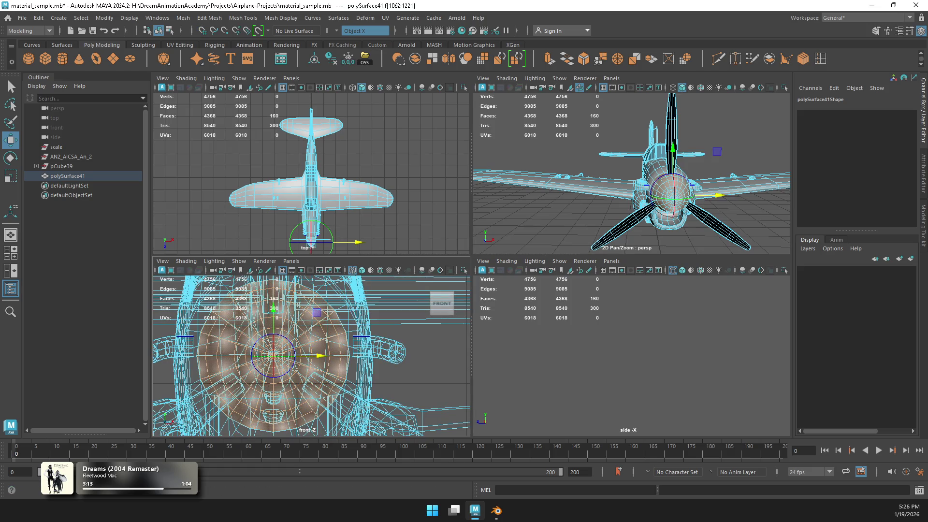
key(space)
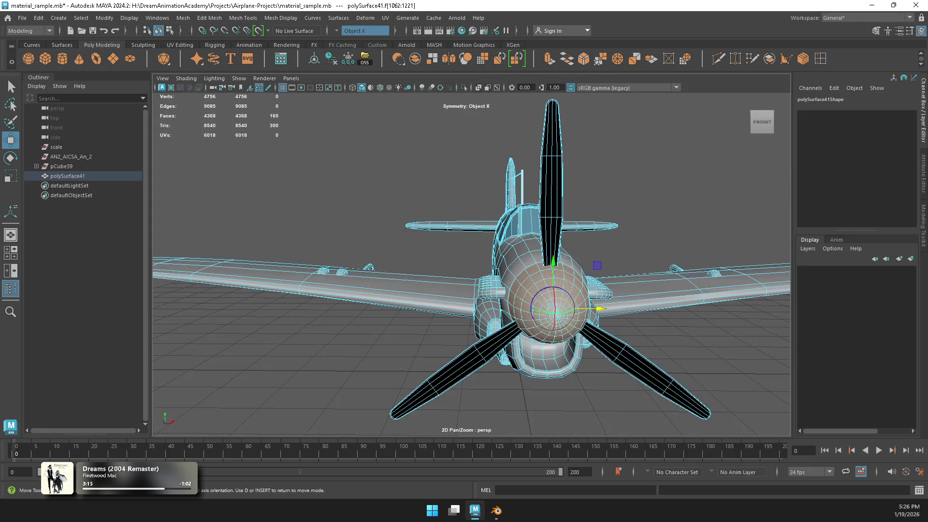
alt+drag(628, 218, 532, 241)
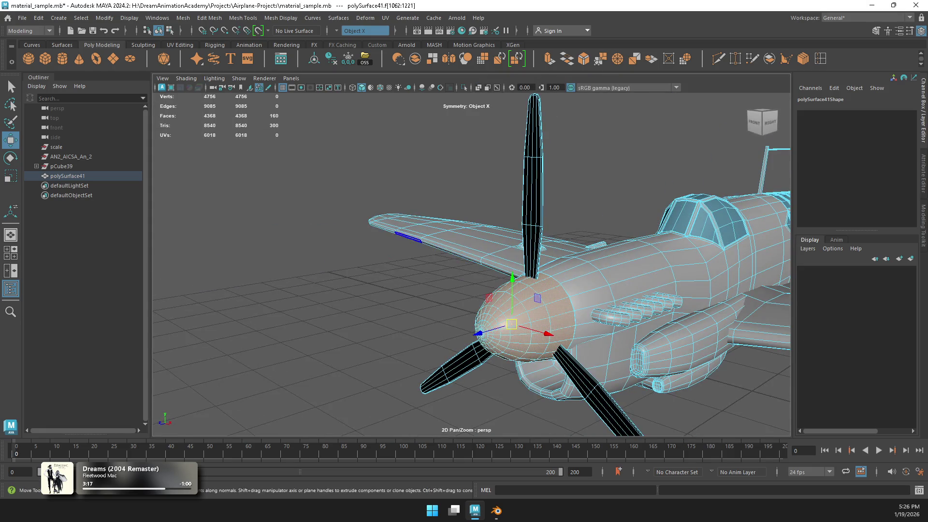
Step: Assign the existing Black material to the nose cone faces, then reselect the whole airplane
shift+right_click(381, 238)
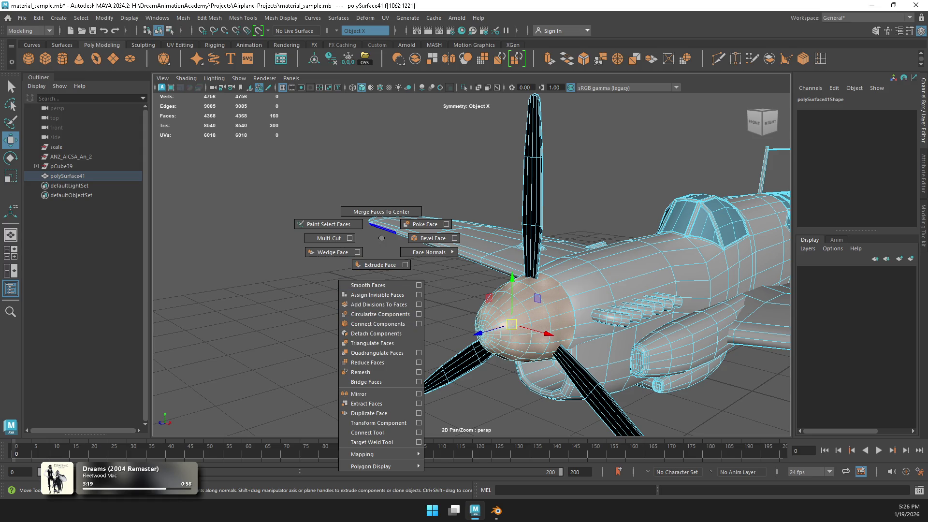
key(Escape)
right_click(358, 223)
mouse_move(358, 489)
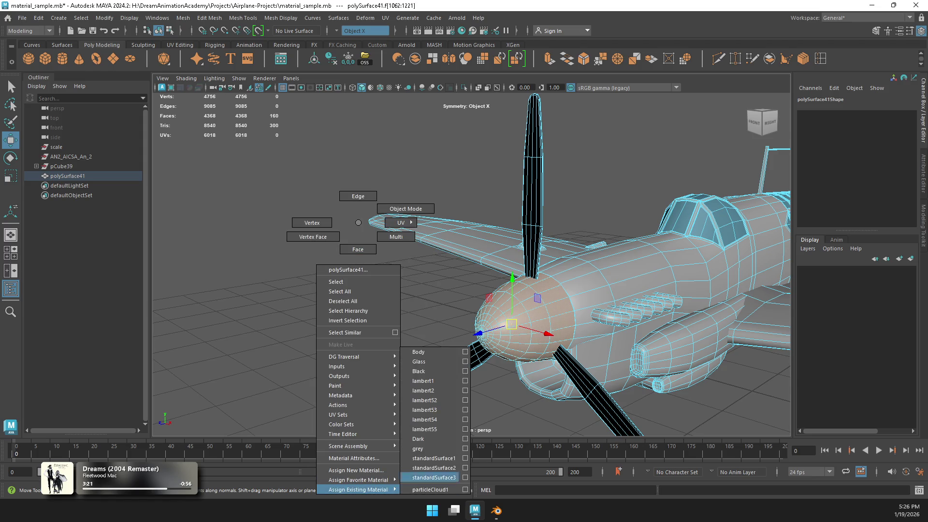
click(419, 371)
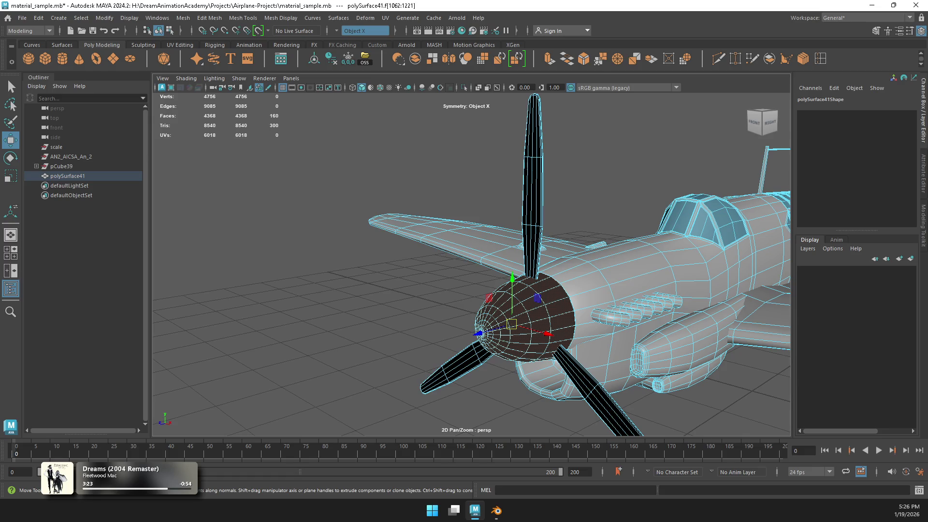
right_drag(604, 244, 643, 208)
mouse_move(471, 261)
alt+mouse_down()
mouse_move(493, 358)
mouse_move(493, 290)
alt+mouse_up()
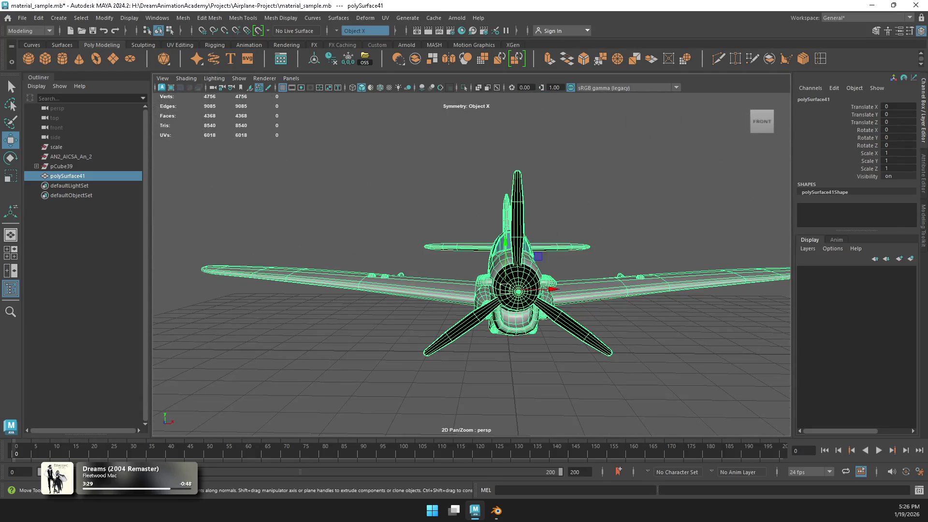
Step: Select polySurface41 in the front view and apply Center Pivot to recentre its pivot
right_click(534, 256)
click(534, 257)
key(space)
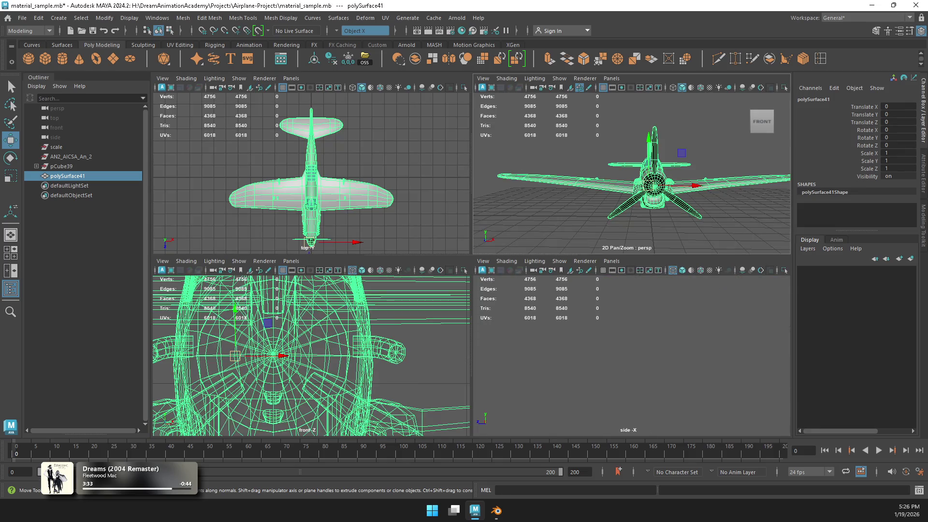
key(space)
key(f)
scroll(471, 289, up, 5)
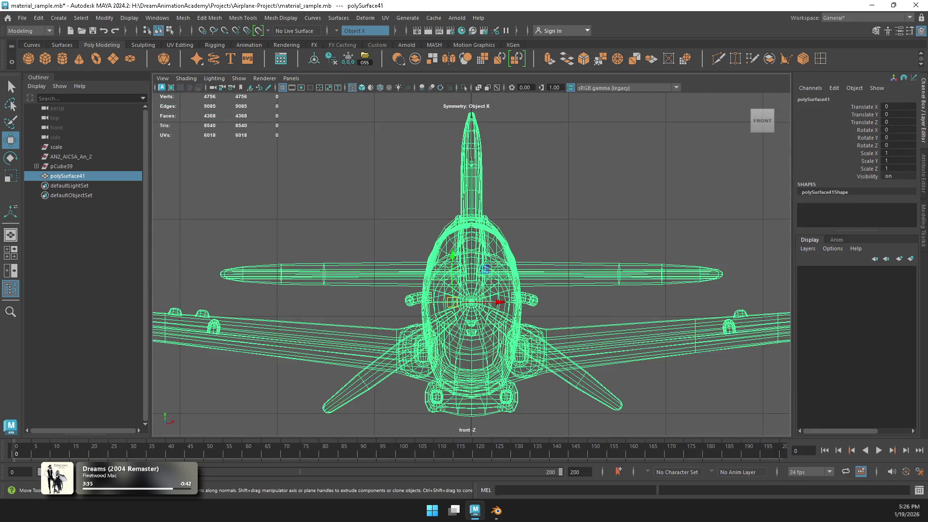
scroll(484, 269, up, 5)
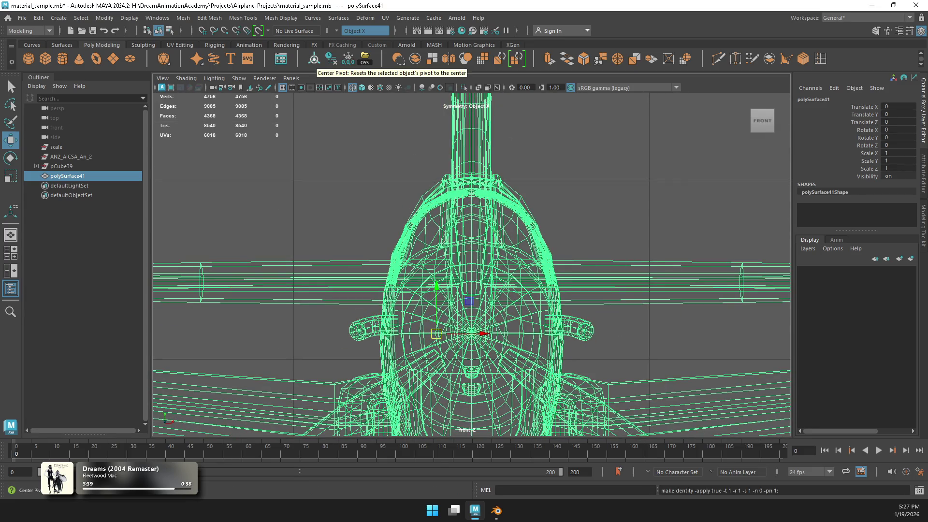
click(314, 59)
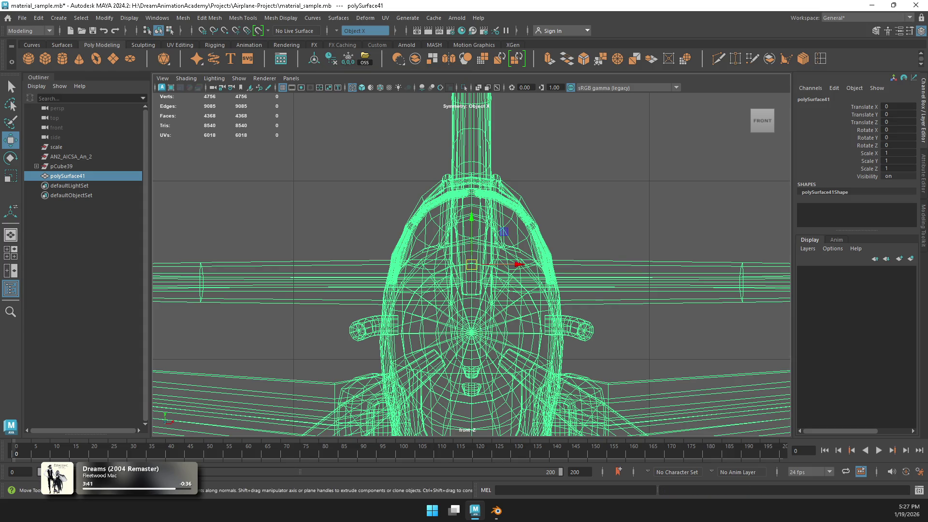
Step: Reframe the airplane and return to a single perspective view
key(f)
key(space)
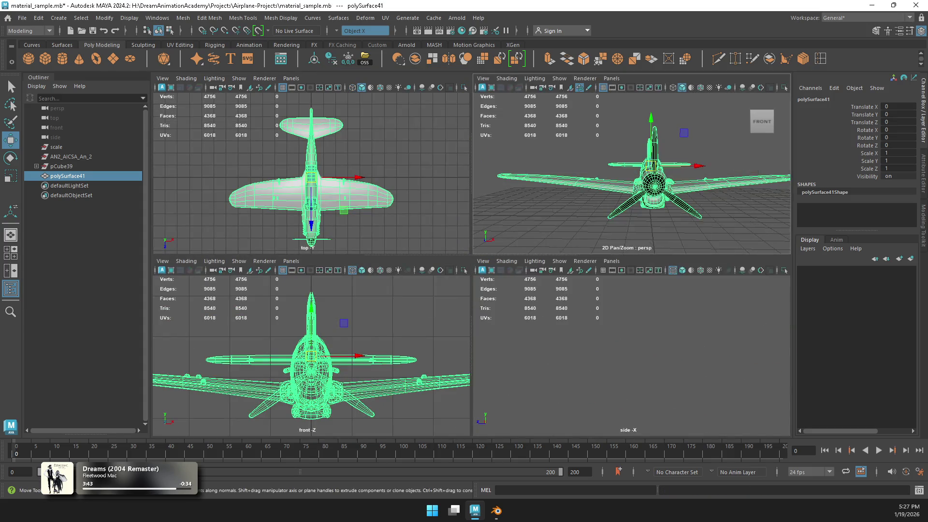
key(space)
key(space)
key(space)
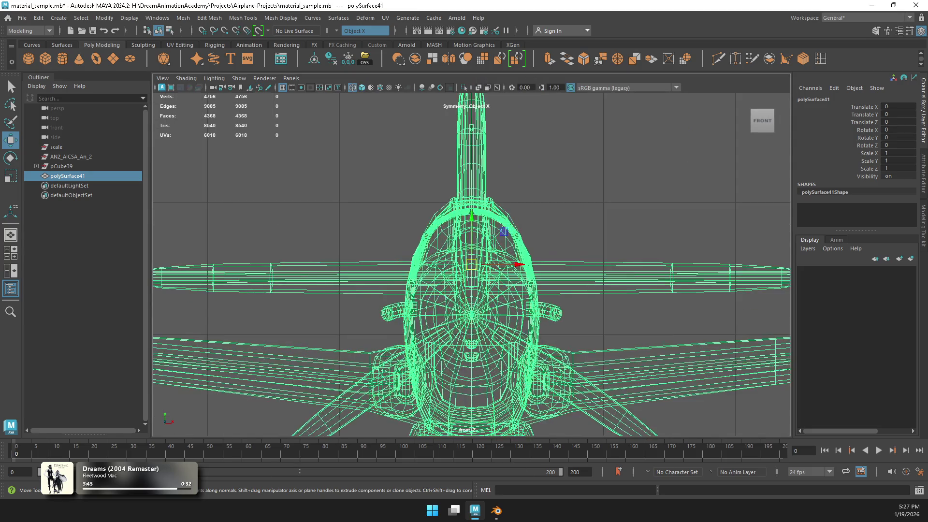
scroll(507, 265, down, 8)
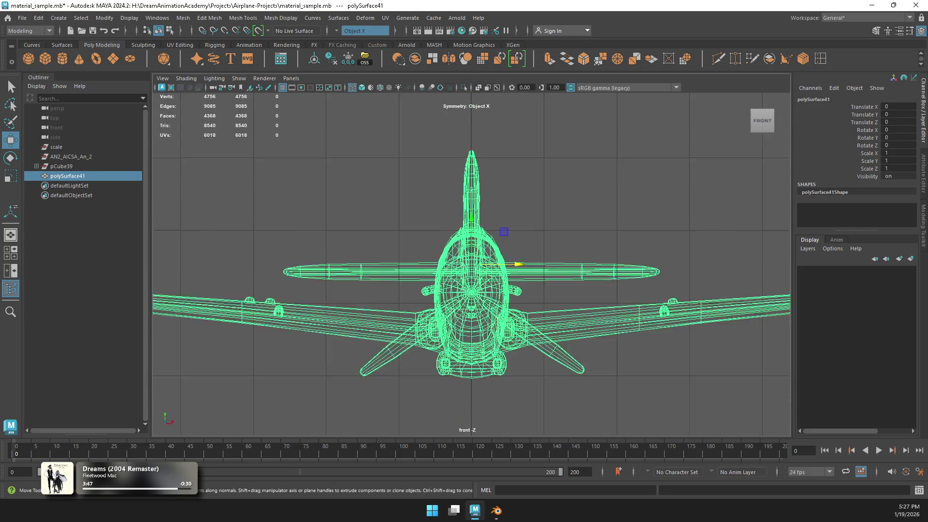
key(space)
key(space)
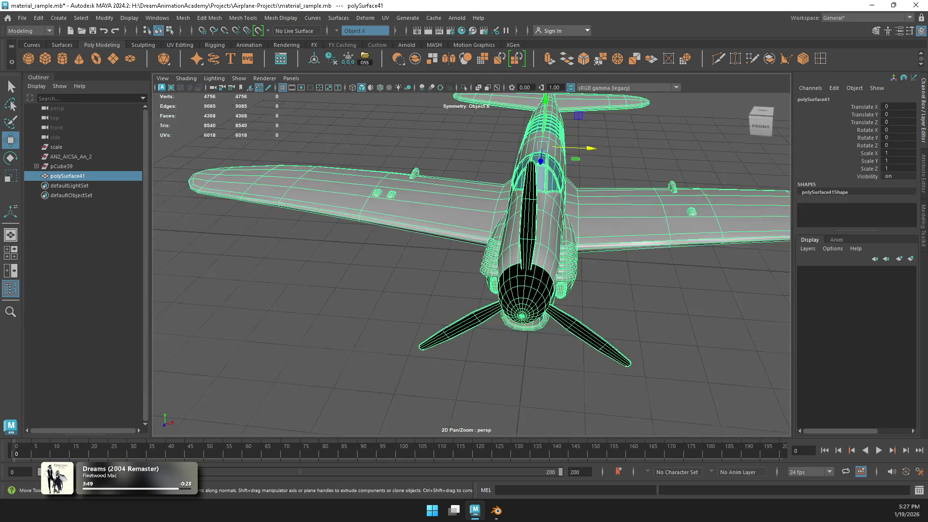
right_drag(512, 220, 512, 239)
Step: Select the propeller blade and hub faces from several angles
click(580, 209)
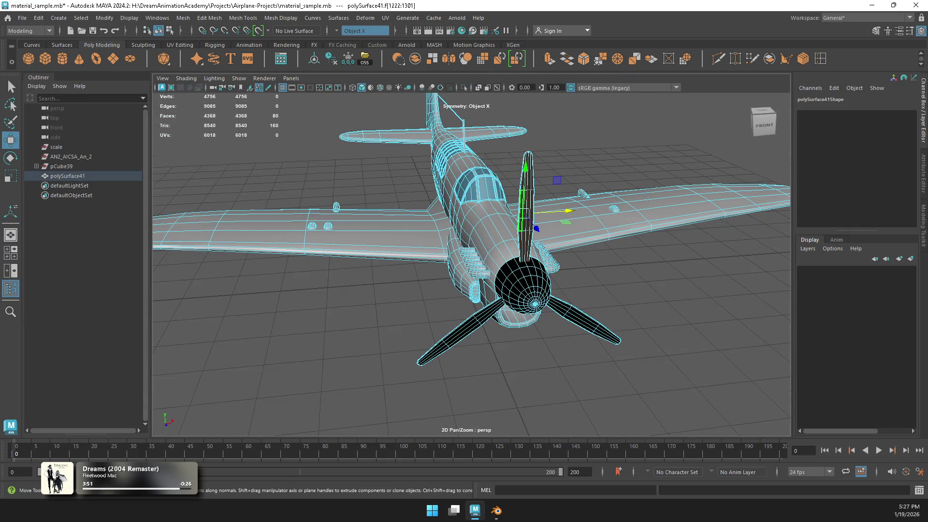
shift+click(580, 322)
shift+click(459, 333)
click(763, 123)
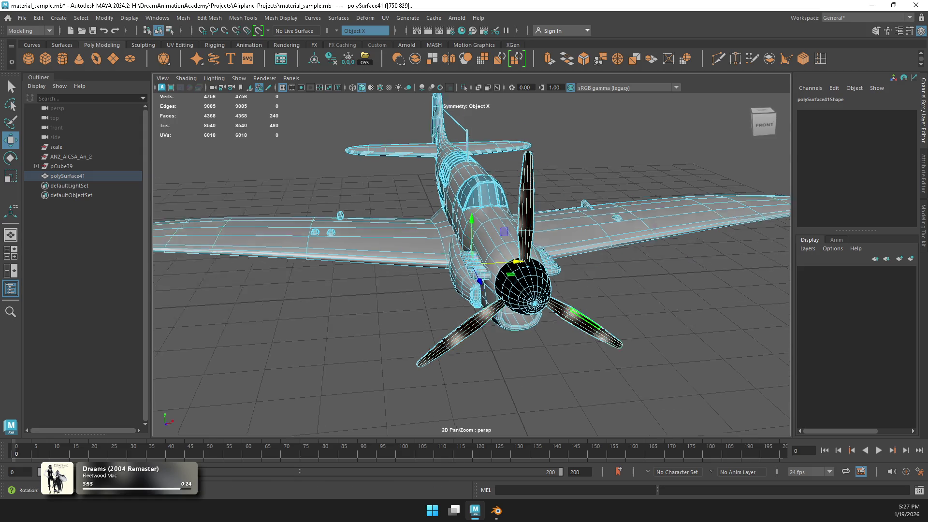
mouse_move(579, 193)
alt+mouse_down()
mouse_move(580, 227)
mouse_move(595, 251)
alt+mouse_up()
shift+click(527, 289)
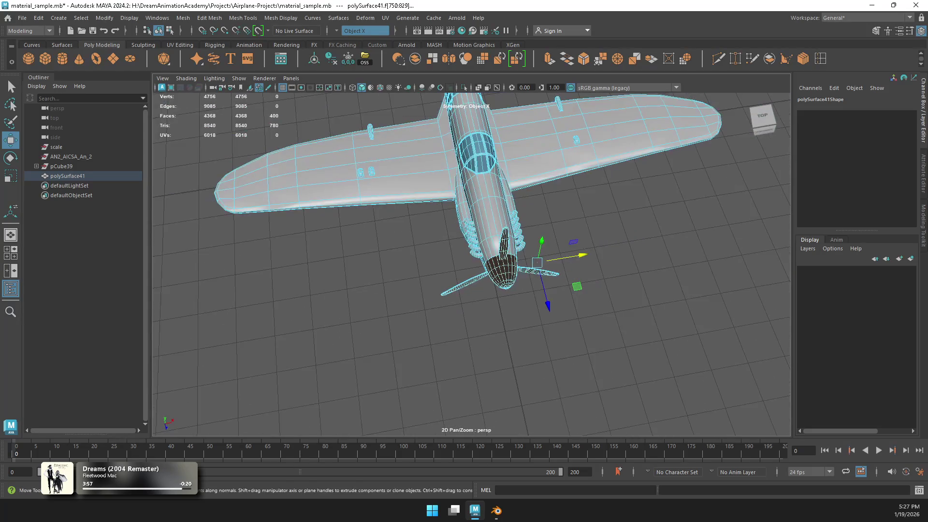
shift+click(464, 164)
mouse_move(580, 193)
alt+mouse_down()
mouse_move(420, 208)
mouse_move(531, 212)
alt+mouse_up()
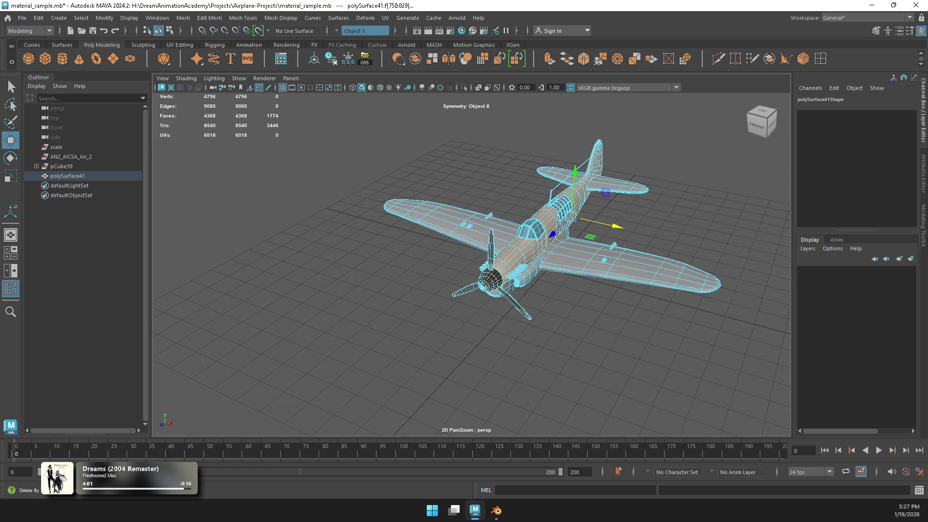
Step: Turn symmetry off and add two more propeller blades to the selection
click(365, 31)
click(358, 40)
alt+drag(483, 242, 420, 236)
shift+click(459, 321)
shift+click(518, 218)
alt+drag(518, 217, 420, 218)
alt+drag(471, 254, 531, 241)
scroll(532, 241, up, 3)
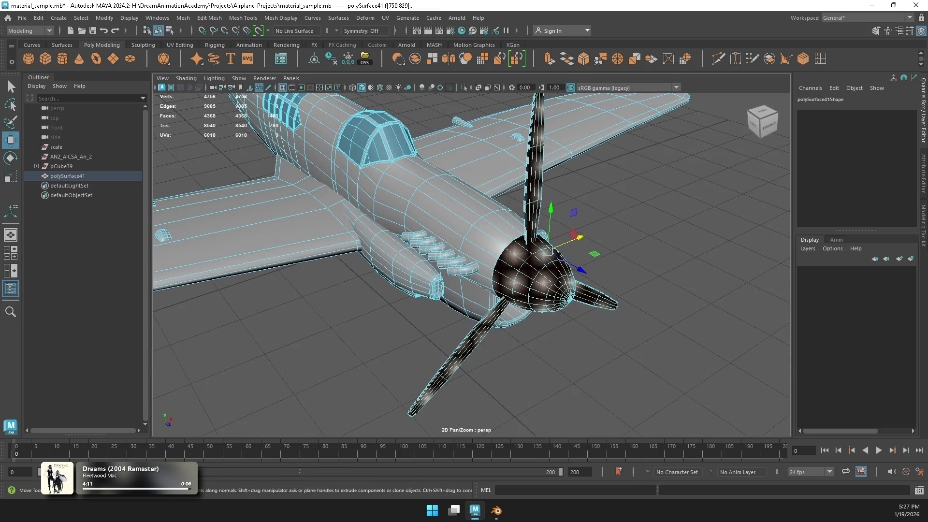
Step: Reselect the spinner nose cone and propeller blade faces
click(531, 271)
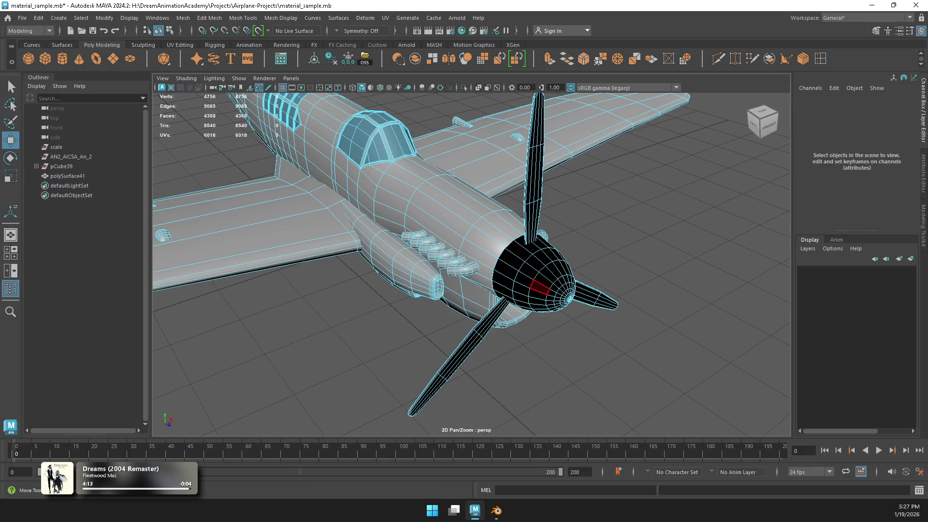
shift+click(537, 159)
click(579, 295)
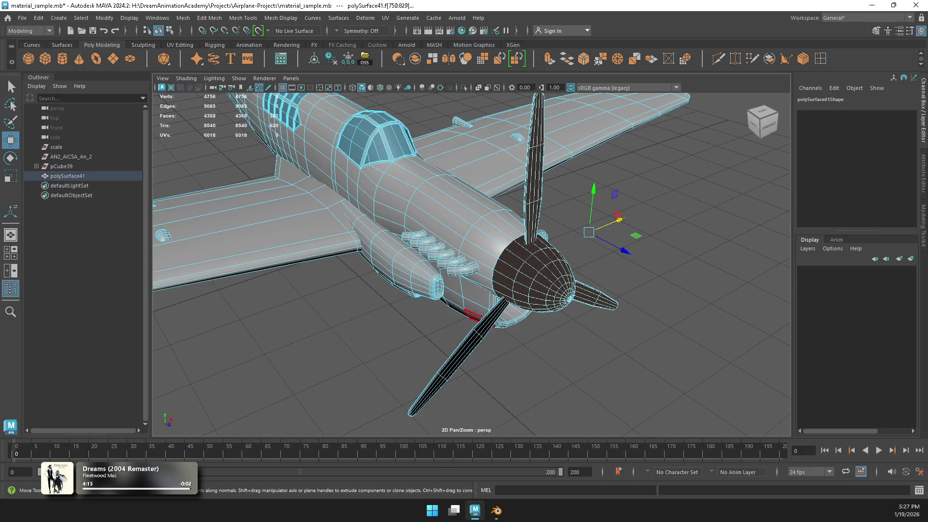
click(768, 123)
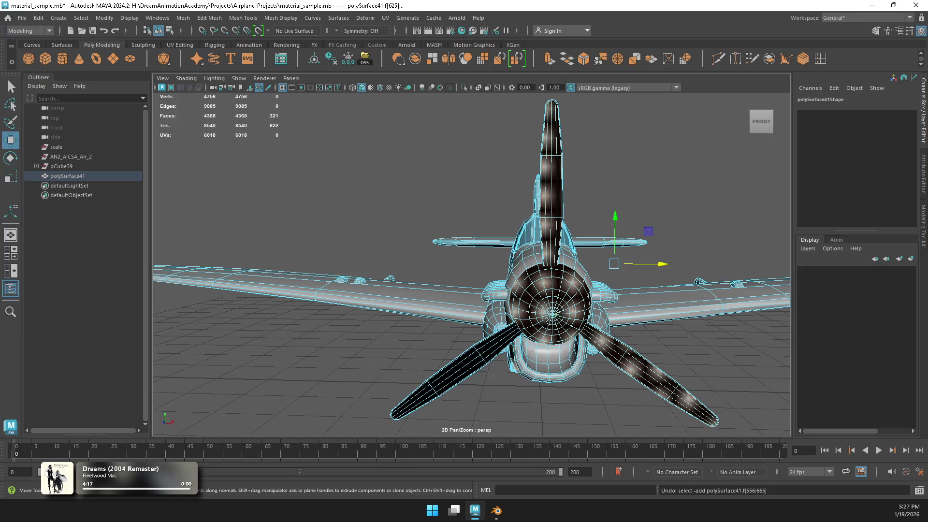
click(416, 387)
click(551, 314)
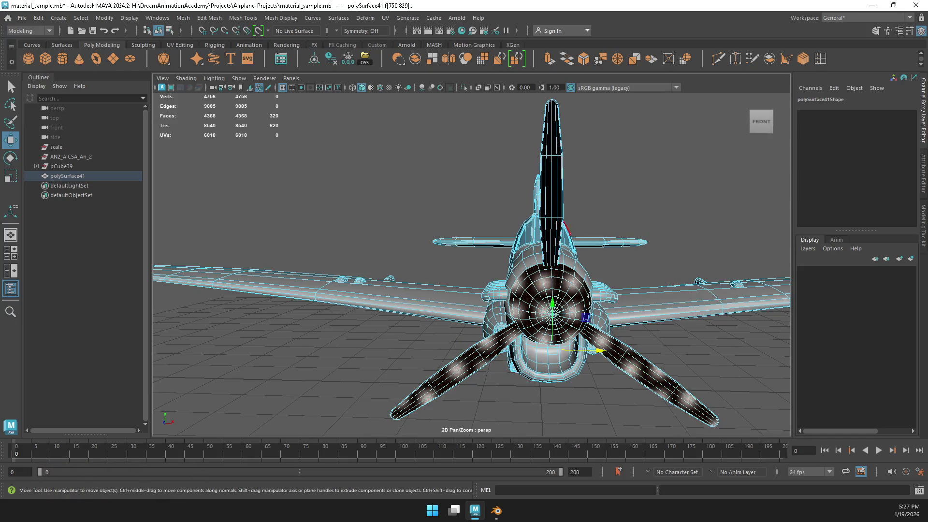
shift+click(551, 145)
Step: Select the spinner plus top, lower-left and right blades, and rotate them around the spinner
alt+drag(471, 266, 555, 270)
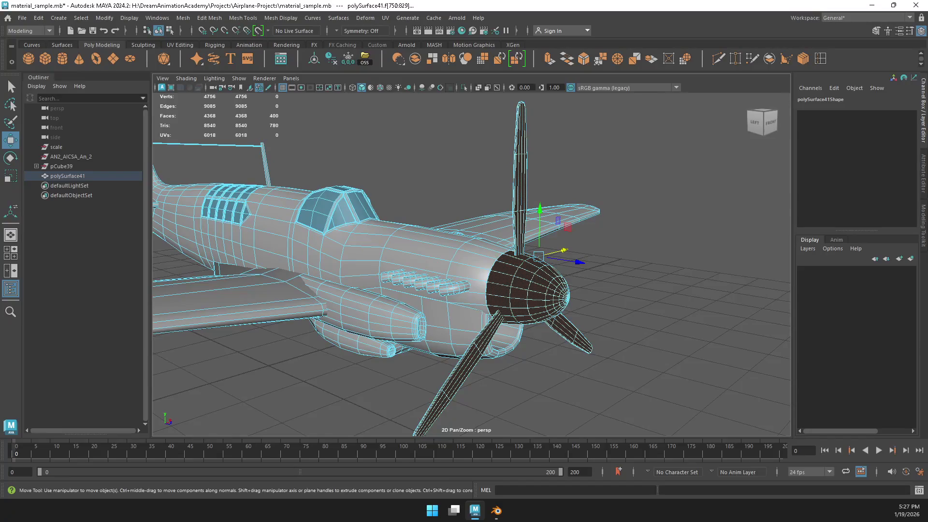
click(536, 290)
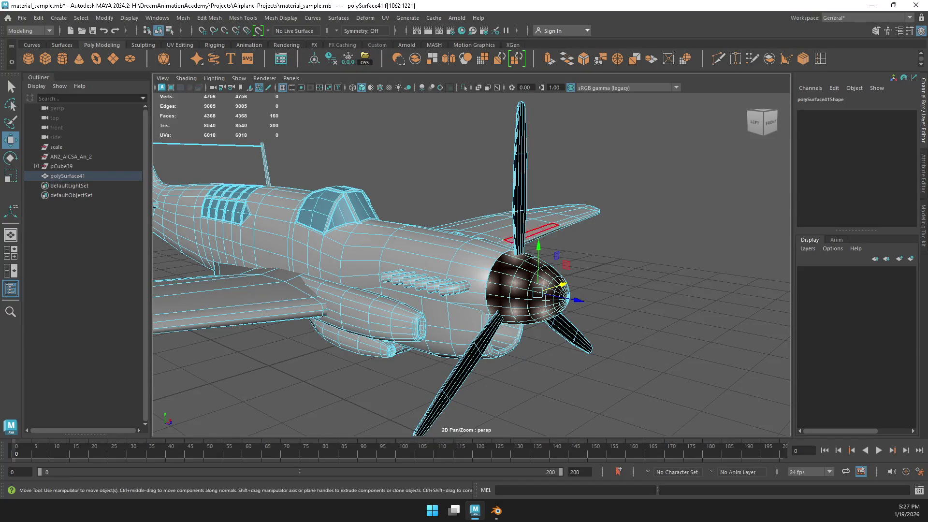
click(628, 338)
click(531, 289)
shift+click(521, 169)
shift+click(488, 338)
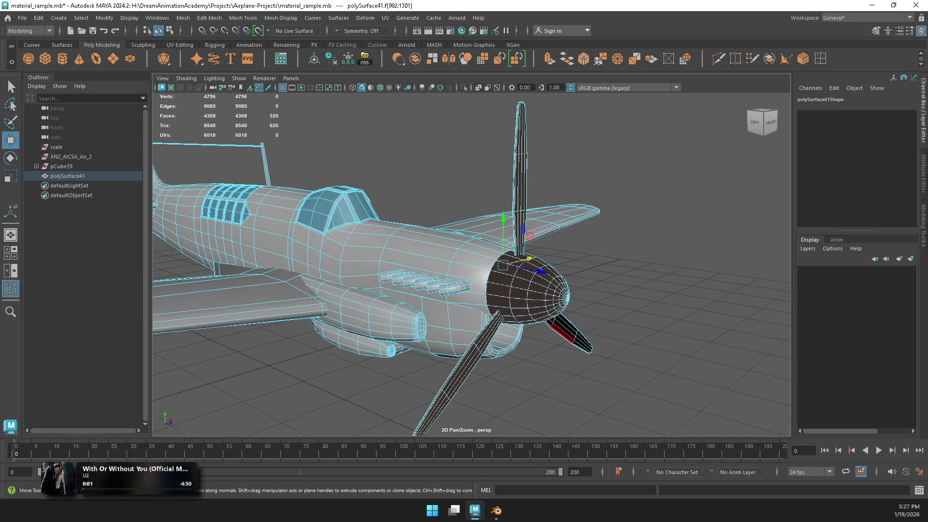
shift+click(561, 333)
key(e)
mouse_move(573, 251)
mouse_down()
mouse_move(563, 297)
mouse_move(573, 251)
mouse_up()
Step: Frame the propeller faces in the maximized front view, toggle grid snapping and edit the pivot
click(771, 122)
key(space)
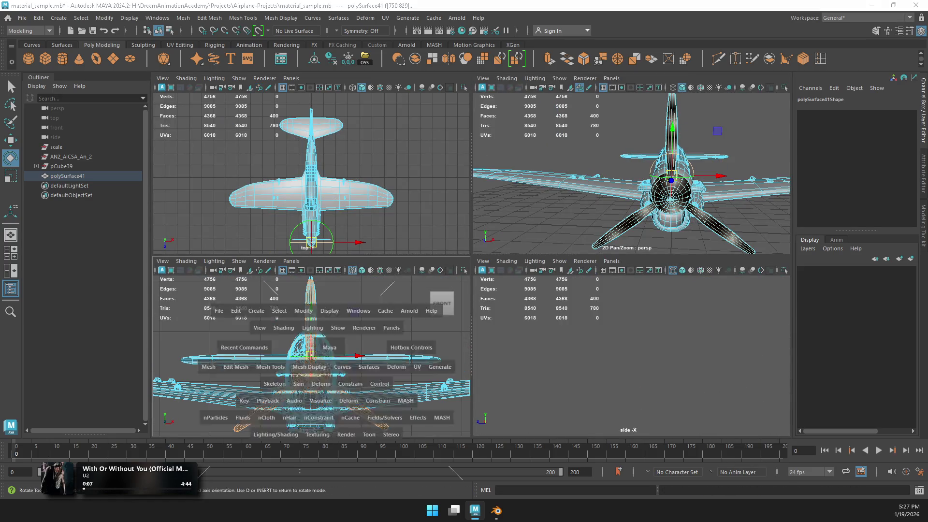
key(space)
key(f)
key(x)
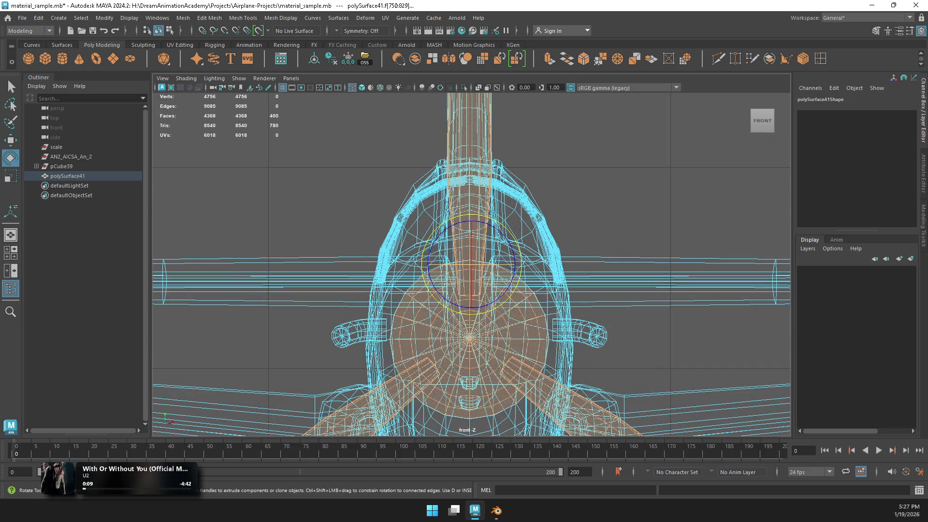
key(w)
key(d)
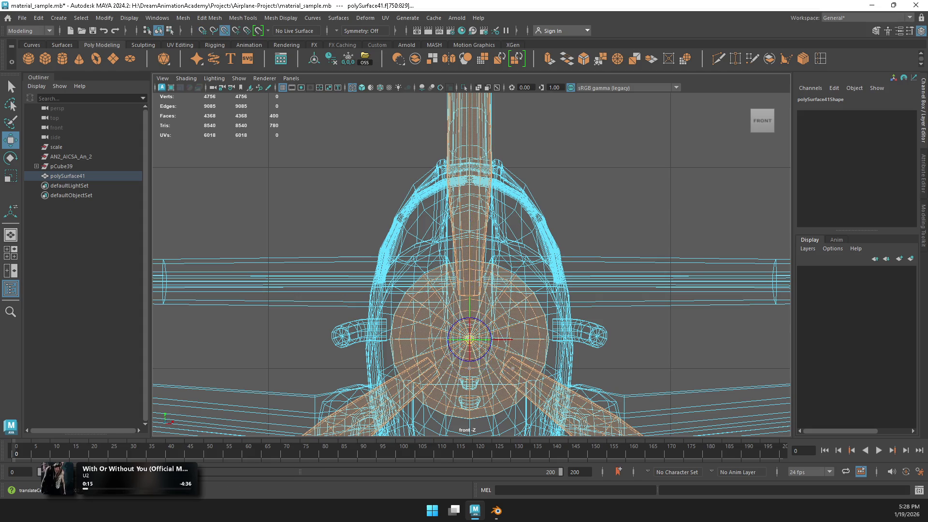
Step: Check the pivot on the hub in perspective and return to Object Mode for the mesh
key(space)
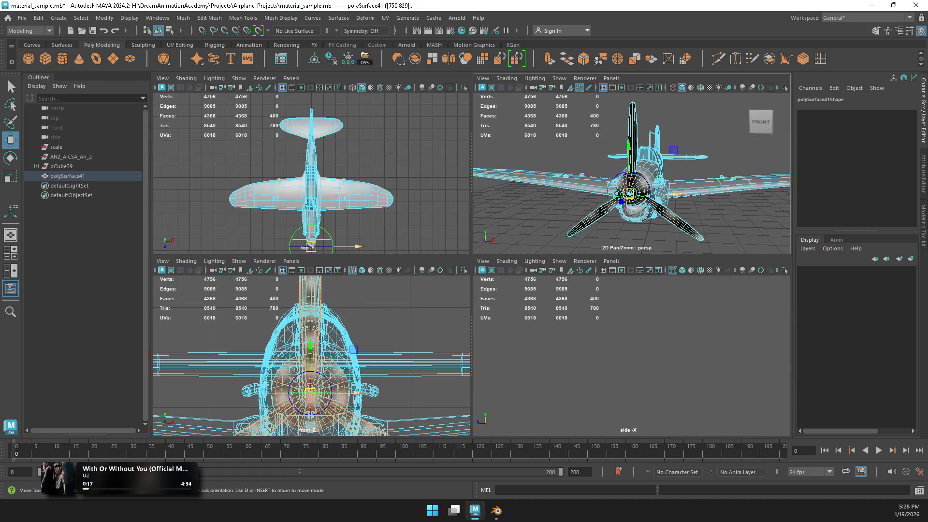
key(space)
alt+drag(628, 217, 483, 227)
alt+drag(637, 314, 645, 315)
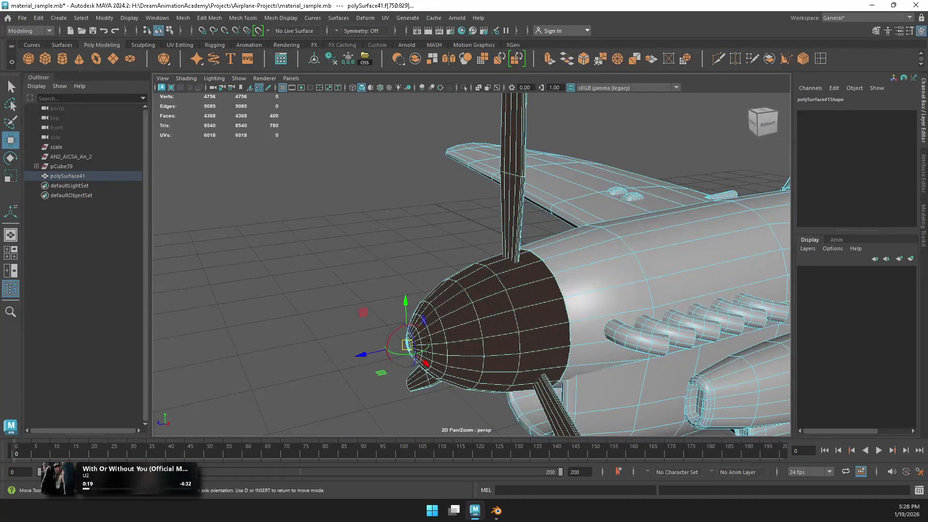
click(493, 261)
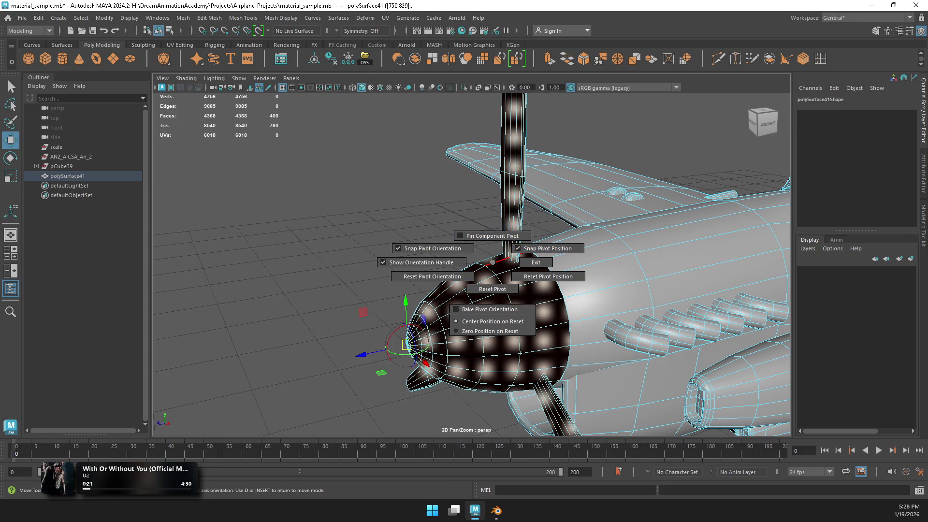
mouse_move(469, 237)
right_down()
mouse_move(505, 222)
mouse_move(497, 249)
right_up()
right_click(498, 222)
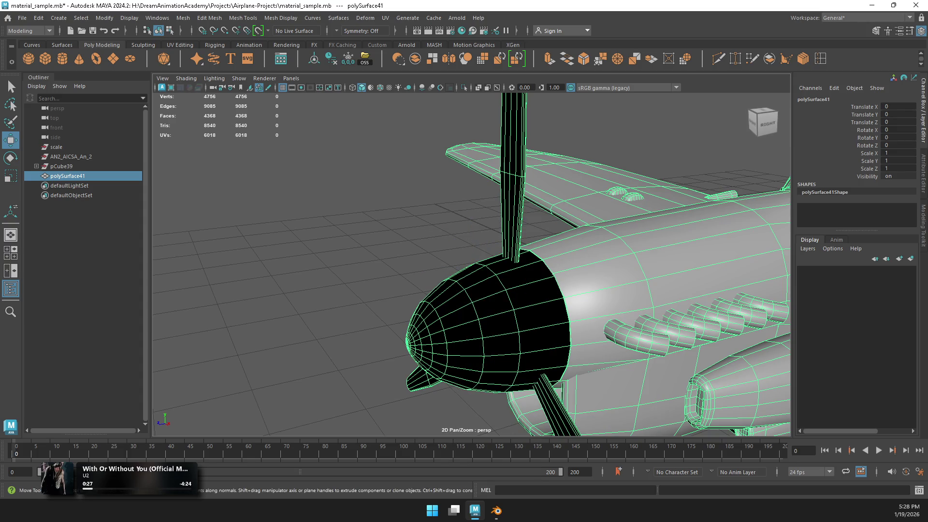
Step: Tumble around the plane, undoing view changes, to inspect the propeller and hub faces
key(alt+Home)
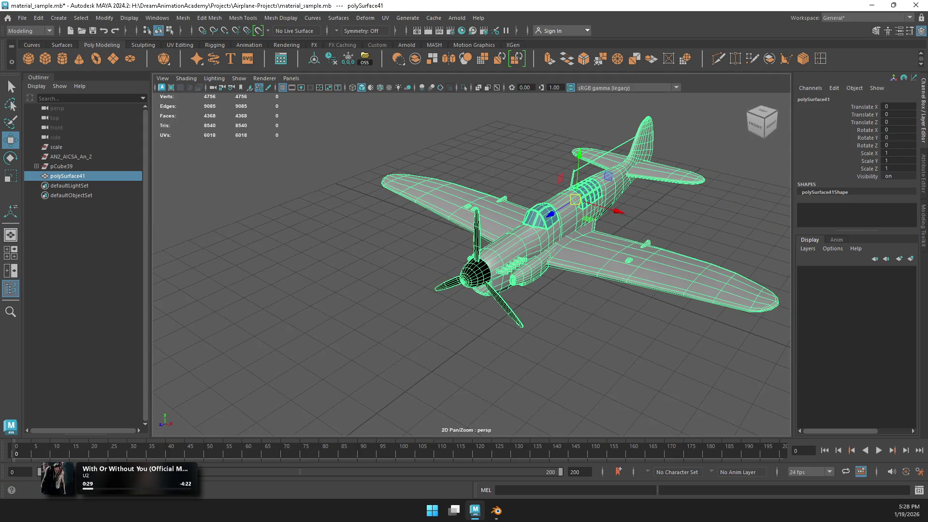
key(alt+Home)
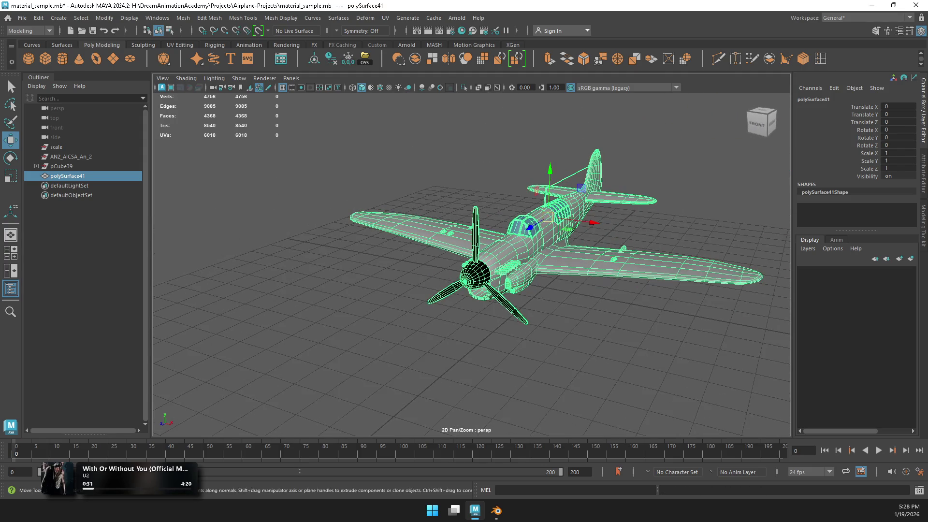
key(ctrl+z)
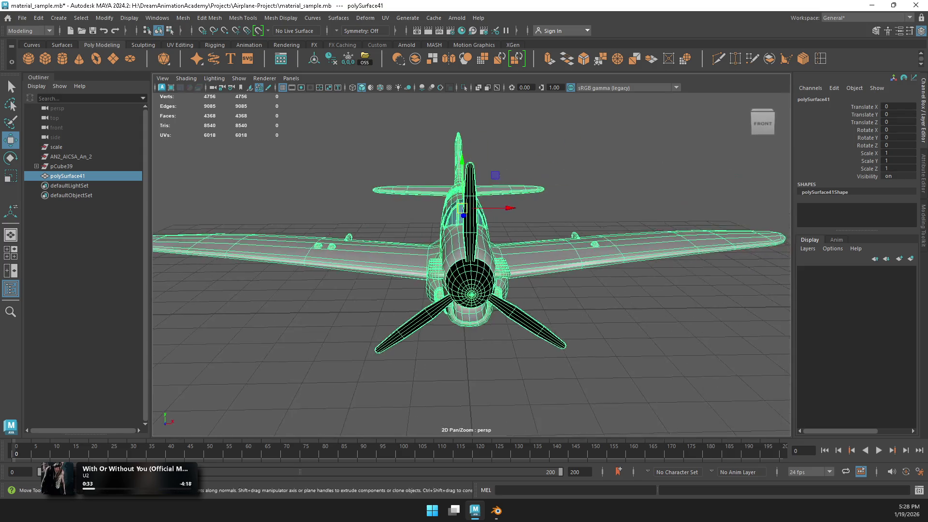
right_drag(452, 244, 452, 256)
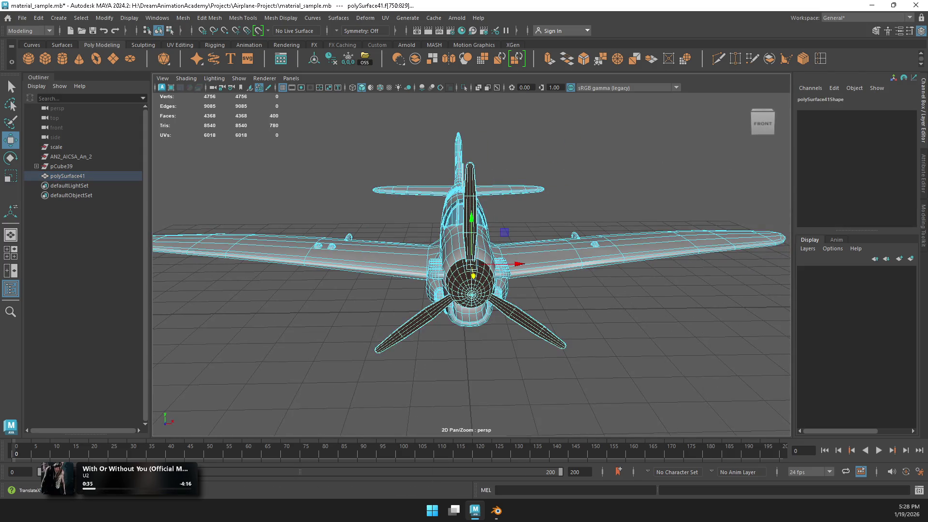
key(ctrl+z)
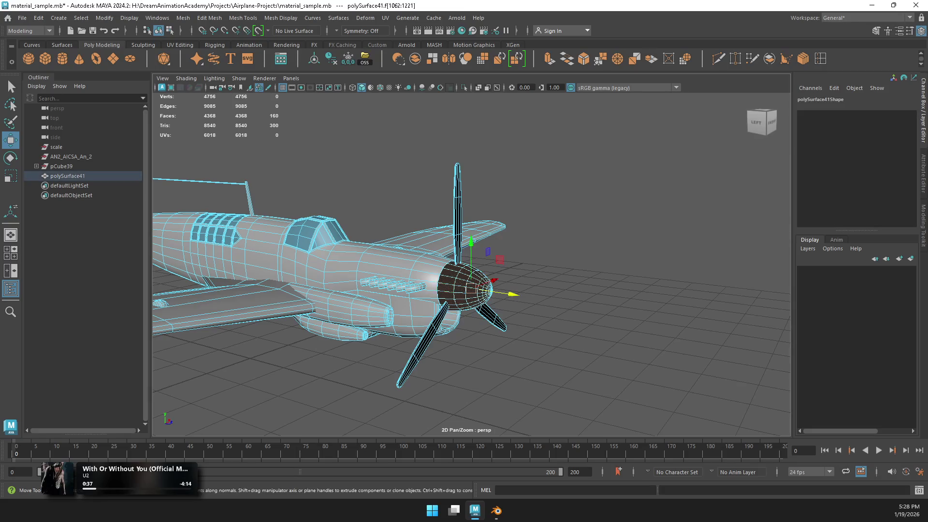
key(ctrl+z)
key(ctrl+z)
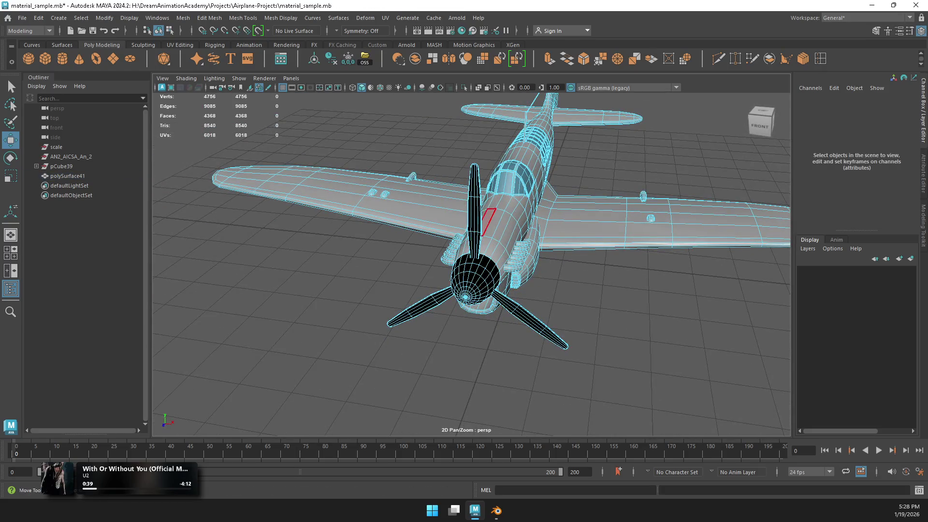
double_click(489, 221)
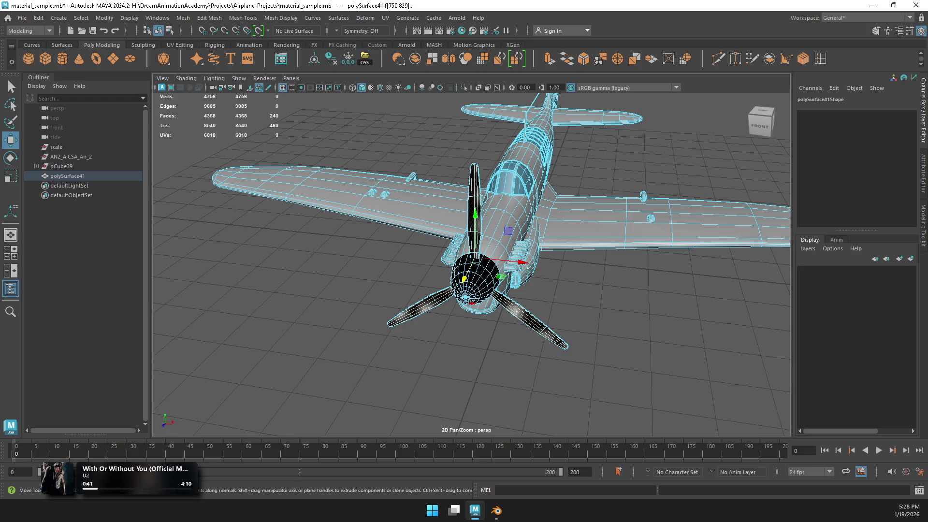
key(ctrl+z)
click(764, 119)
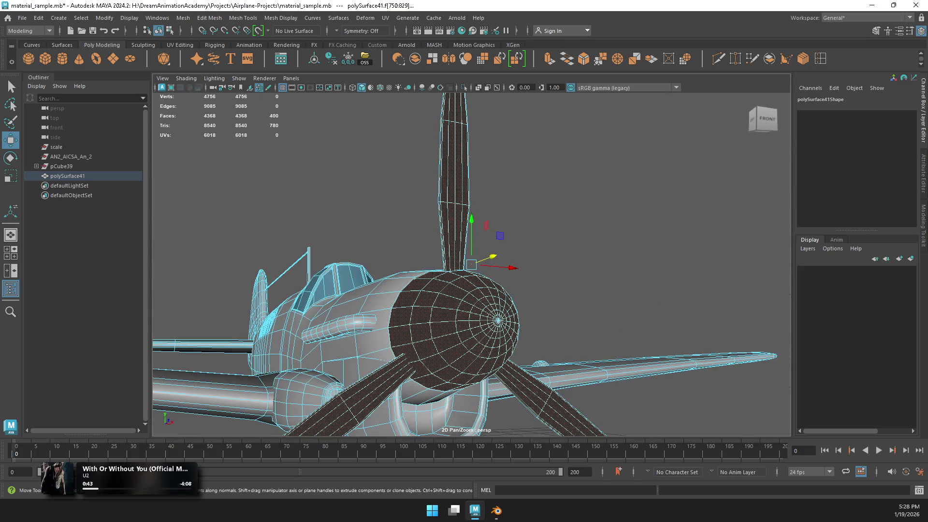
mouse_move(460, 222)
right_down()
mouse_move(478, 237)
mouse_move(498, 237)
right_up()
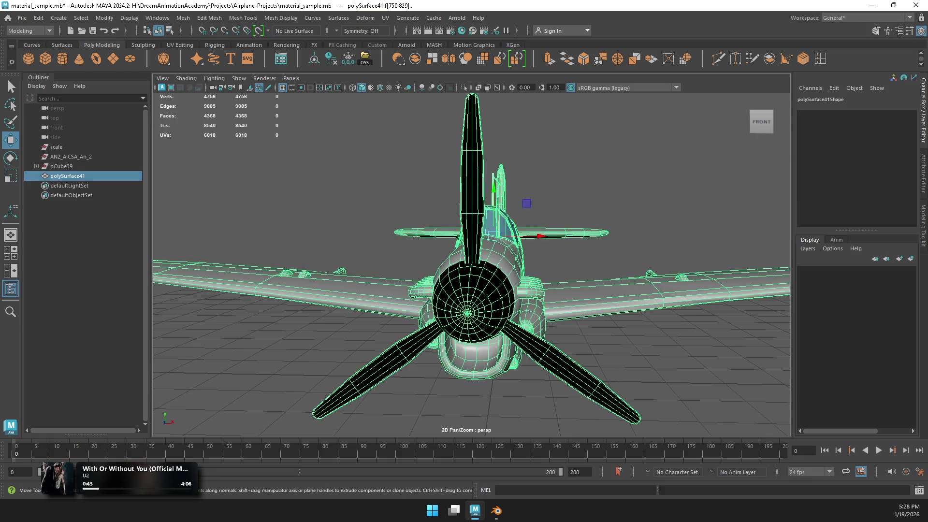
mouse_move(498, 237)
alt+mouse_down()
mouse_move(652, 237)
mouse_move(517, 234)
alt+mouse_up()
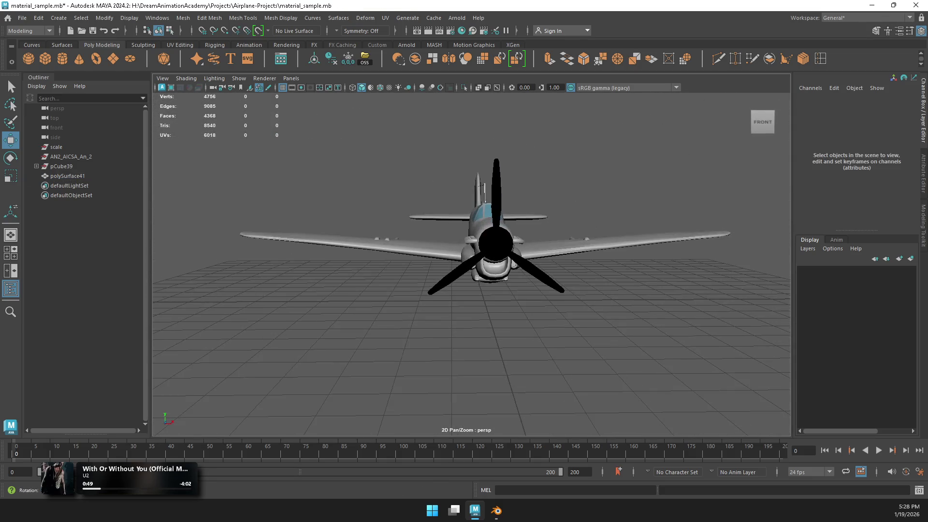
mouse_move(517, 235)
alt+mouse_down()
mouse_move(411, 232)
mouse_move(426, 271)
mouse_move(483, 299)
mouse_move(493, 290)
mouse_move(531, 299)
mouse_move(542, 206)
mouse_move(532, 218)
mouse_move(534, 189)
mouse_move(483, 208)
alt+mouse_up()
Step: Select the airplane mesh, frame it in the front view, and start renaming polySurface41 in the Outliner
click(411, 232)
click(497, 201)
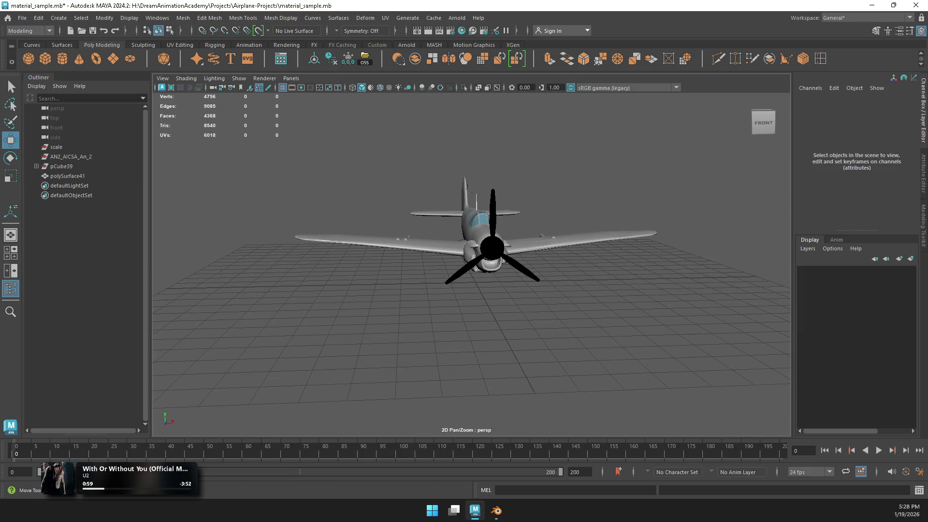
click(483, 213)
key(space)
key(f)
key(space)
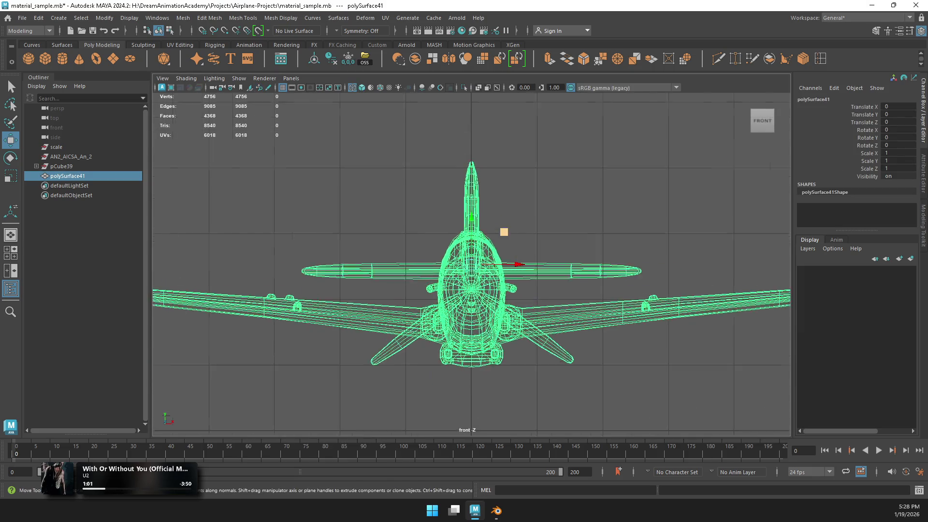
scroll(471, 266, up, 3)
scroll(471, 266, down, 5)
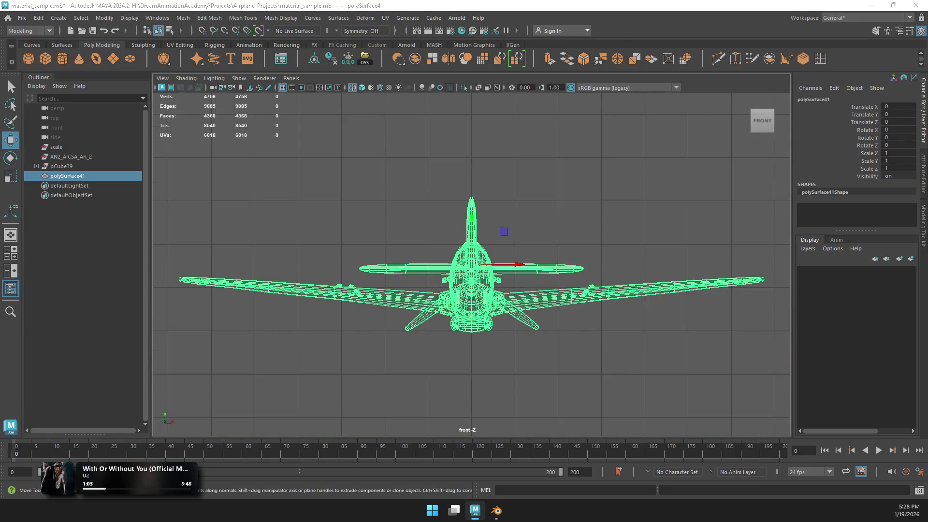
key(space)
key(space)
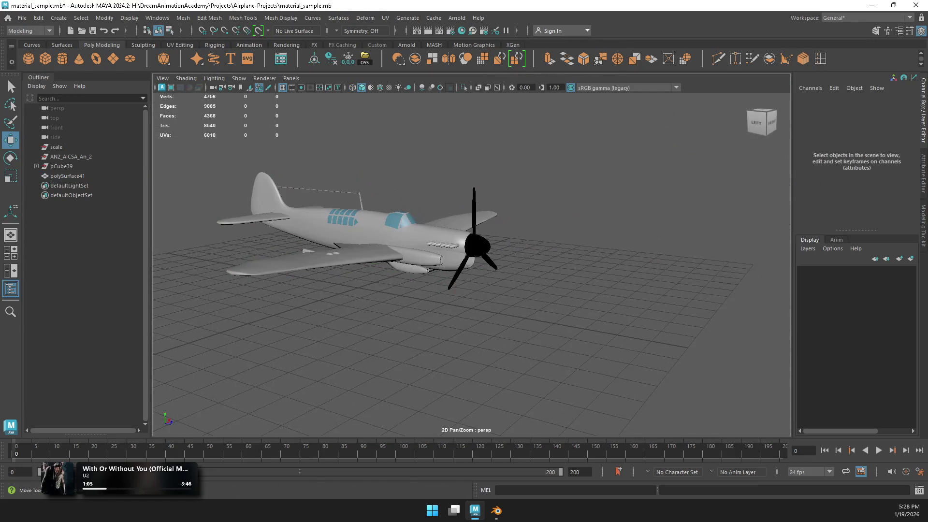
click(68, 176)
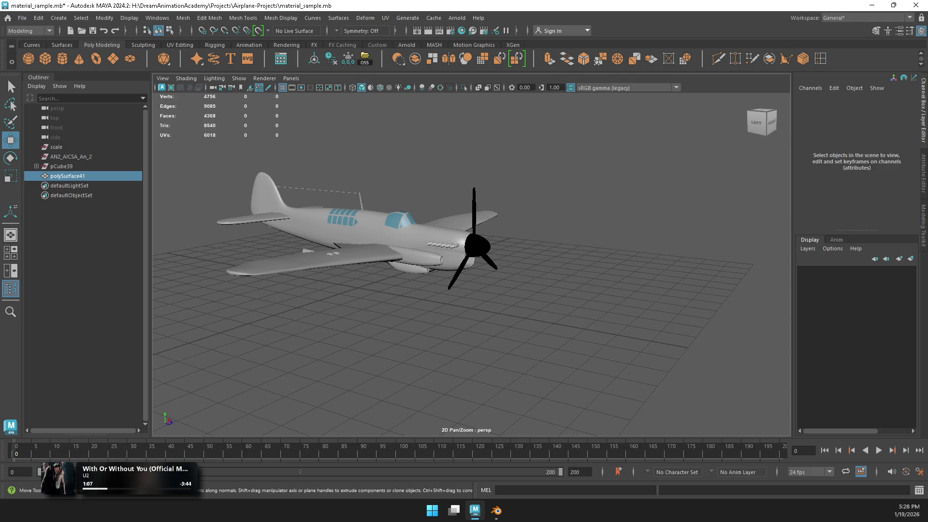
double_click(68, 176)
text(FFLY)
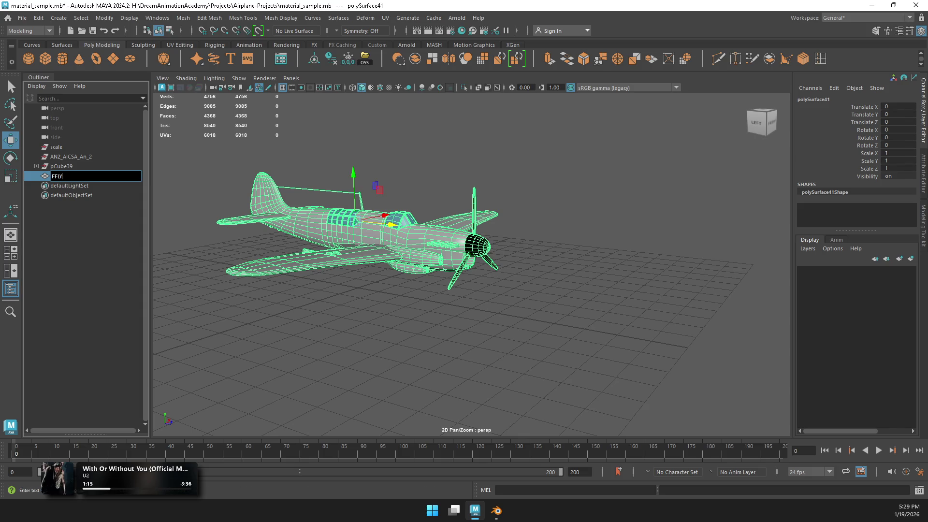
Step: Confirm the name FFLY, import the wheels, and combine the five wheel parts into one history-free mesh
key(Return)
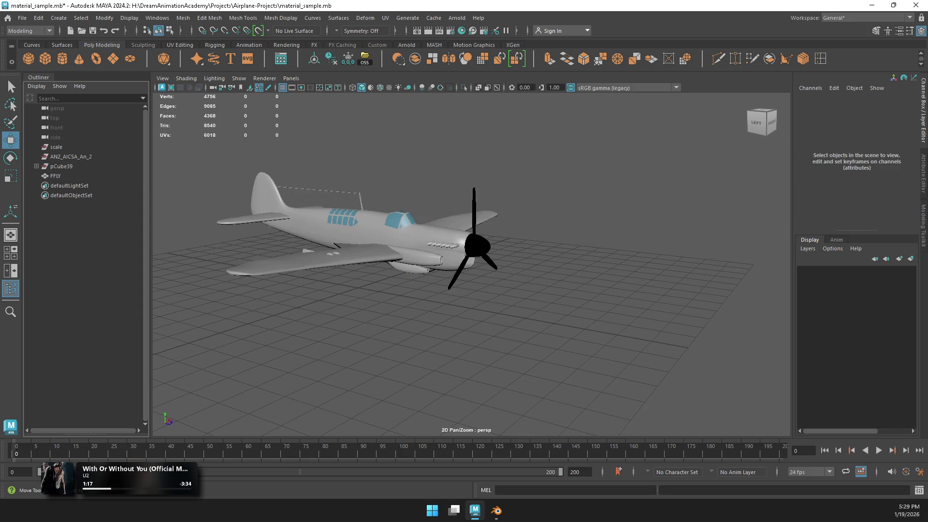
drag(329, 387, 346, 344)
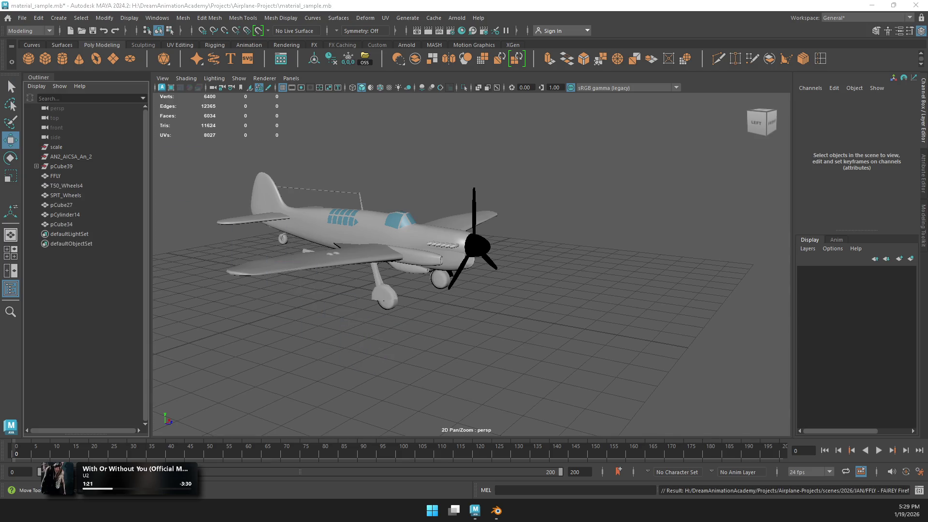
click(66, 185)
shift+click(61, 224)
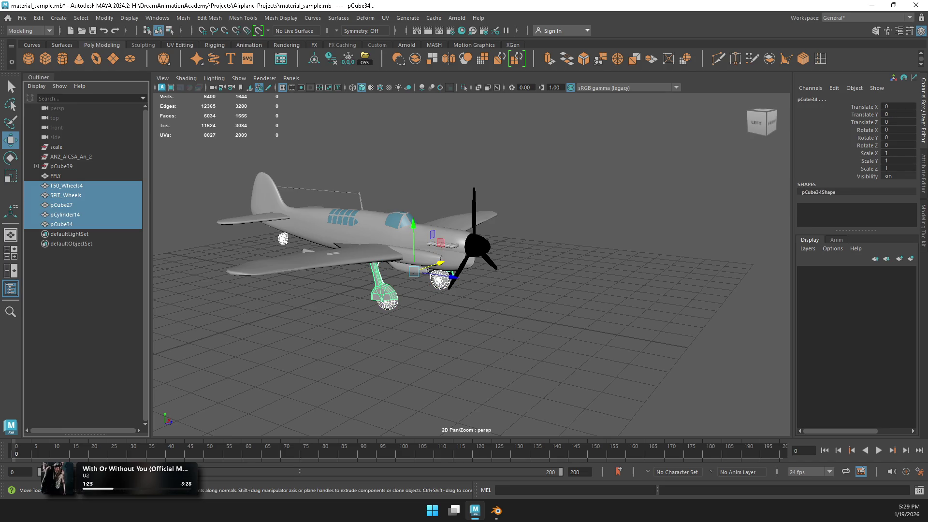
click(397, 58)
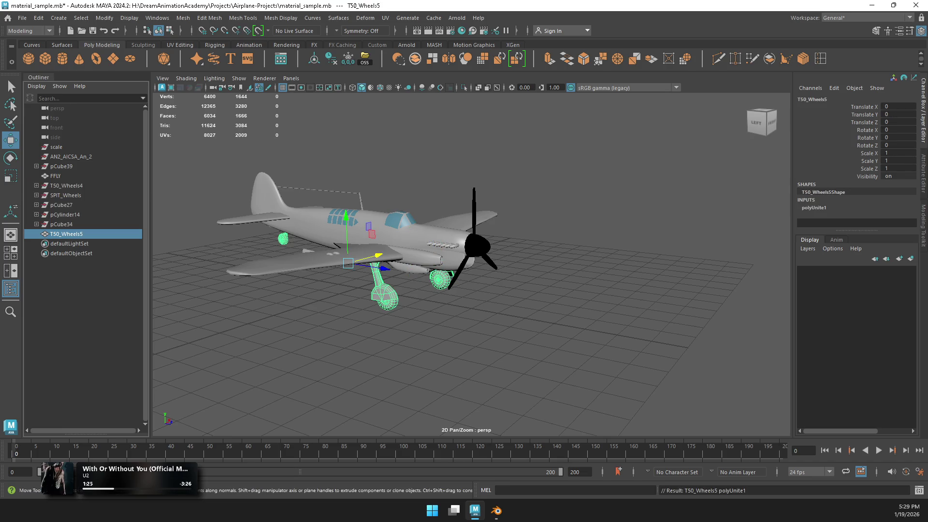
click(331, 58)
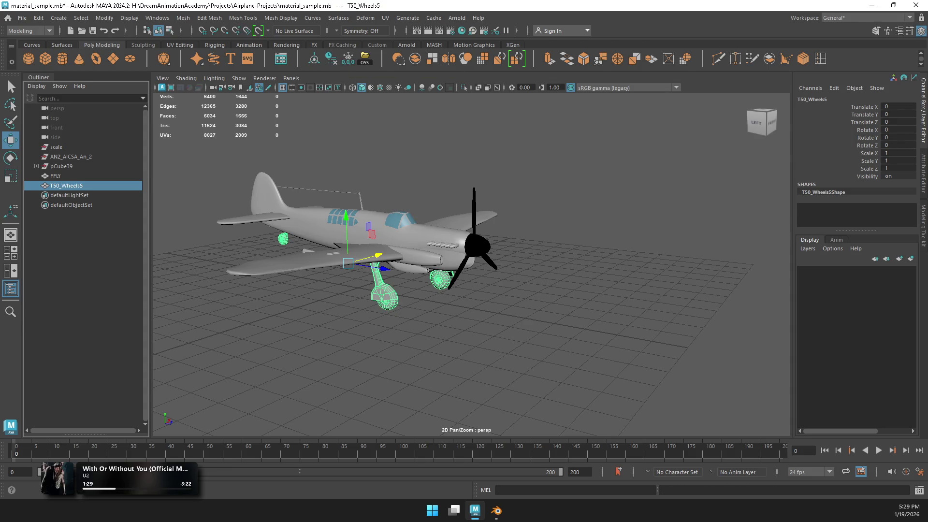
Step: Assign an existing material to T50_Wheels5
scroll(471, 265, up, 2)
right_click(532, 222)
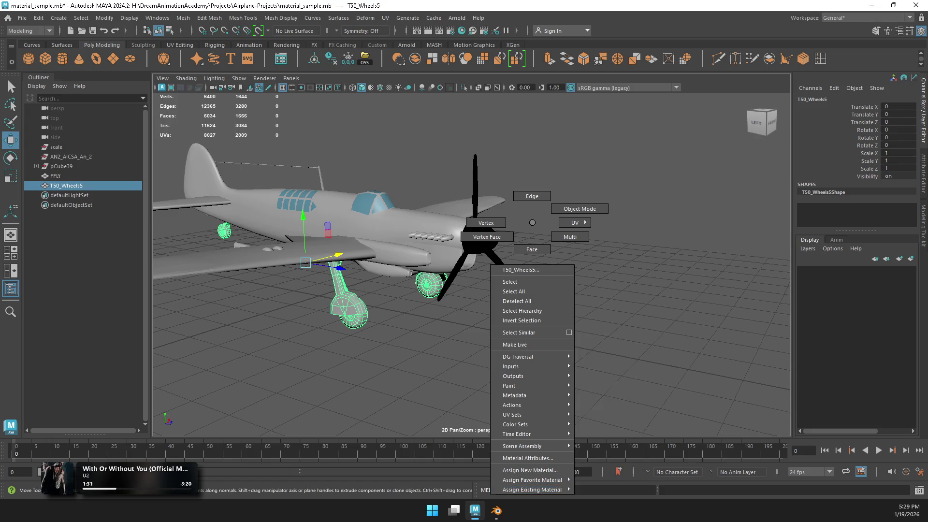
mouse_move(531, 489)
click(604, 438)
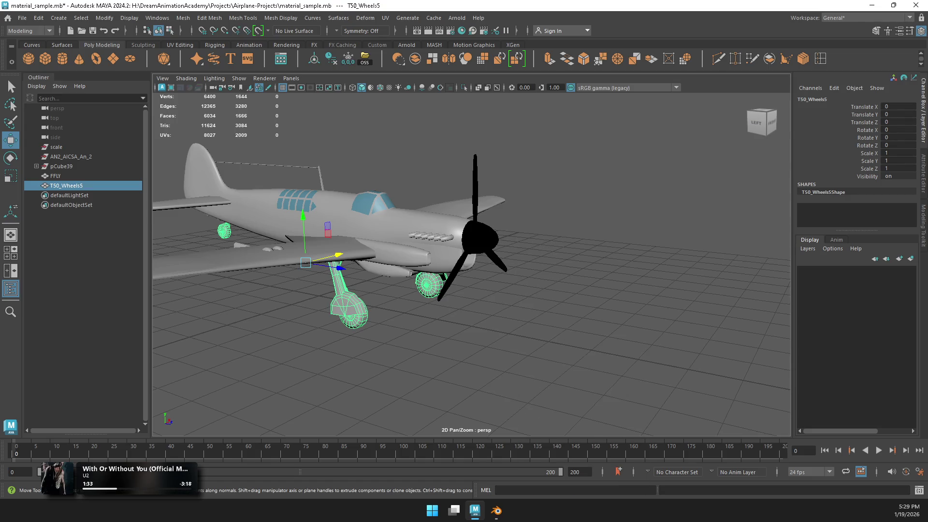
Step: Deselect T50_Wheels5 and switch the wheels to face selection from the marking menu
click(531, 339)
scroll(310, 222, up, 2)
right_click(310, 223)
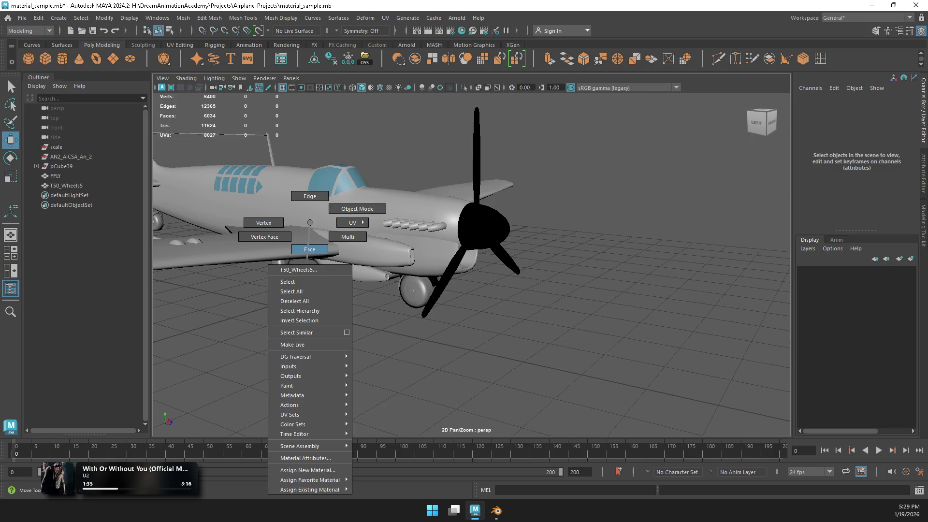
click(309, 249)
right_drag(415, 321, 449, 309)
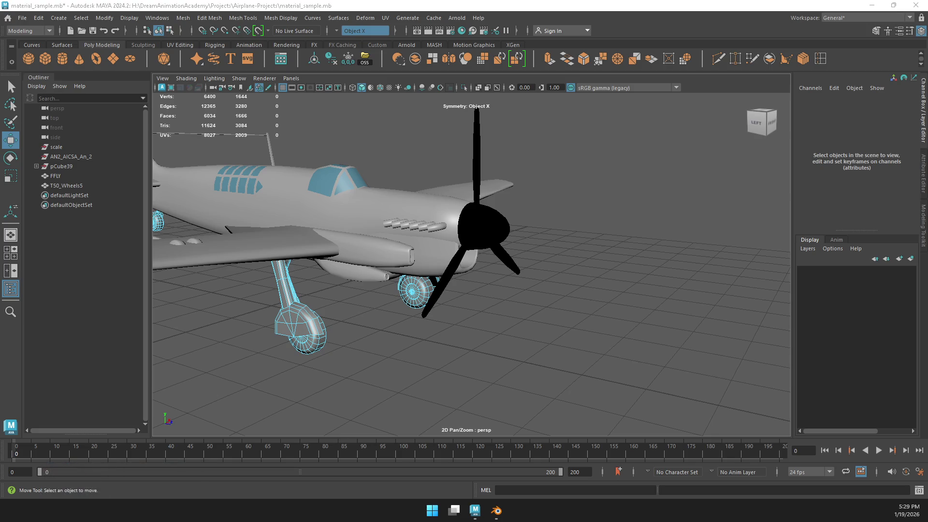
Step: Select the landing-gear wheel faces and grow the selection across the whole wheel
key(XF86AudioNext)
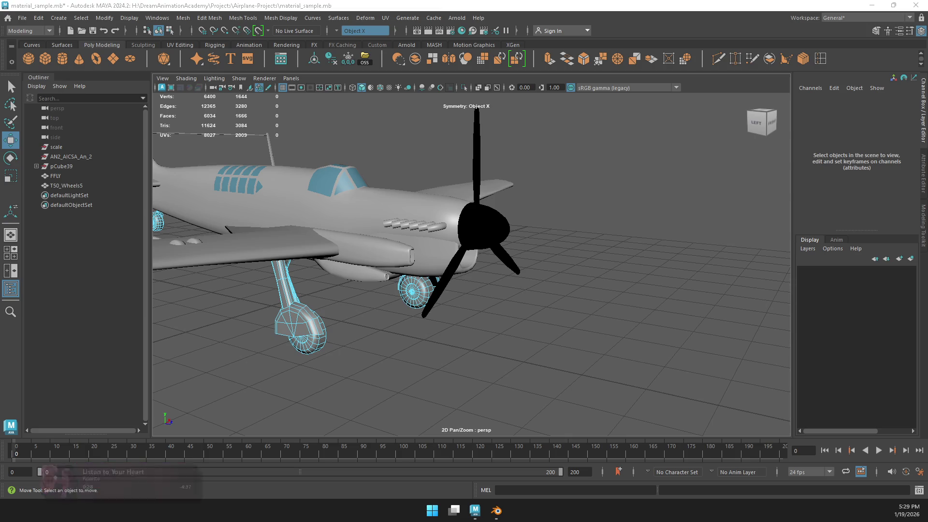
key(XF86AudioNext)
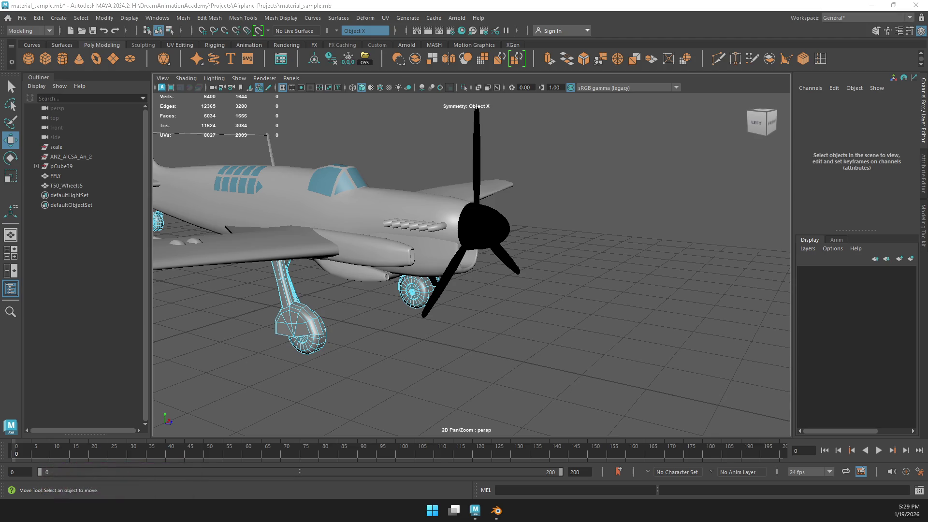
key(XF86AudioNext)
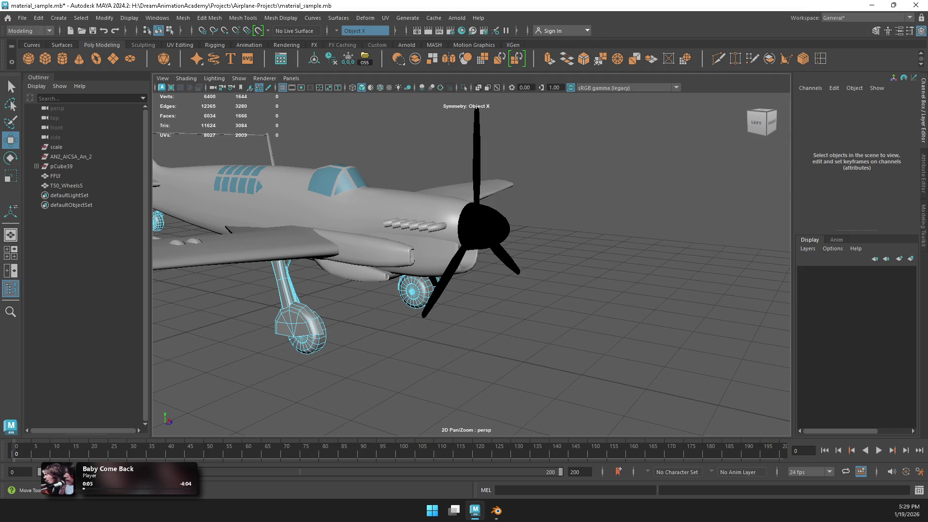
click(772, 124)
click(570, 323)
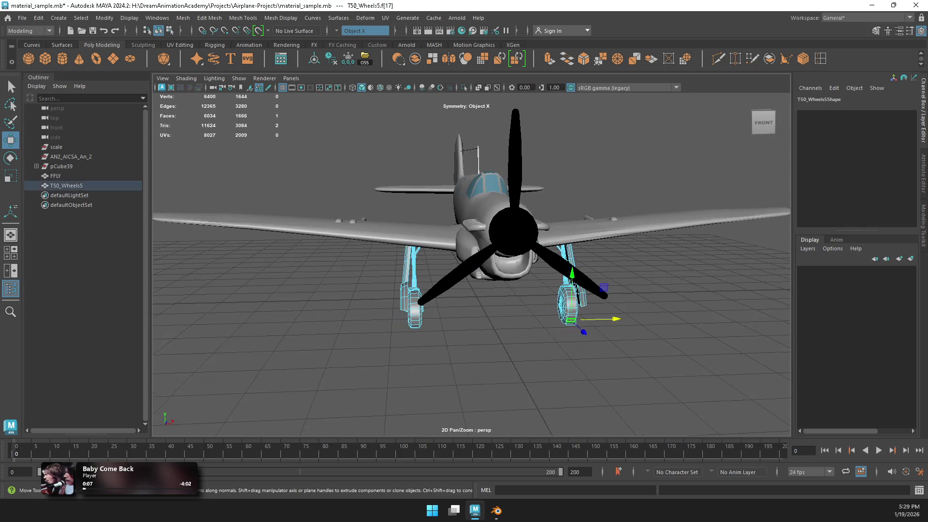
key(f)
alt+drag(434, 266, 604, 269)
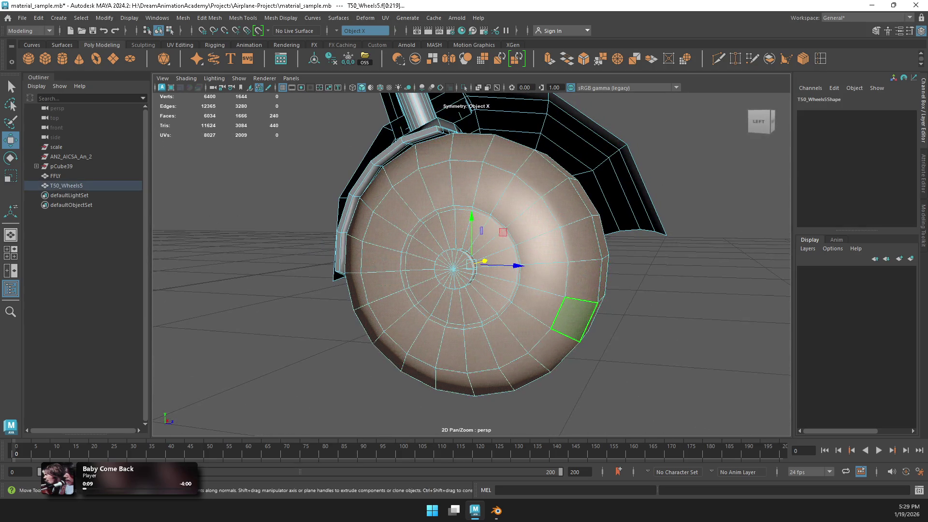
scroll(471, 260, down, 10)
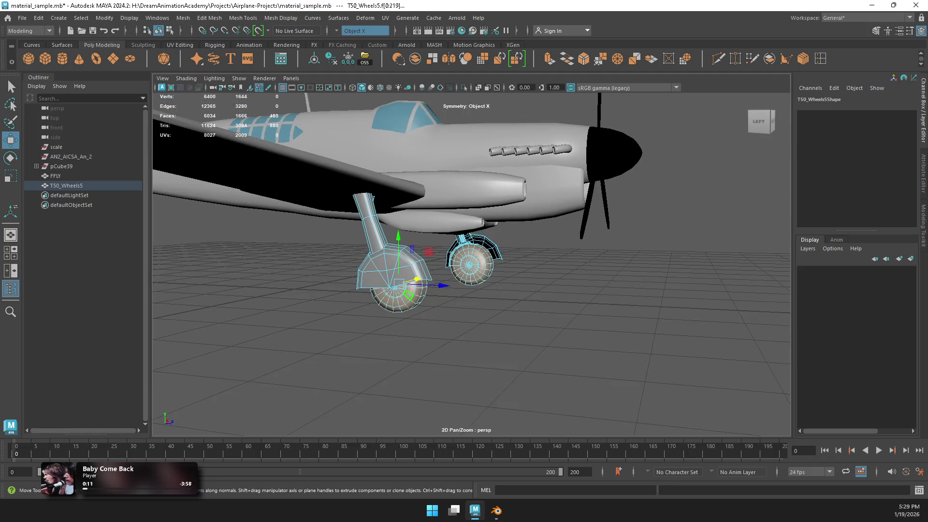
key(shift+period)
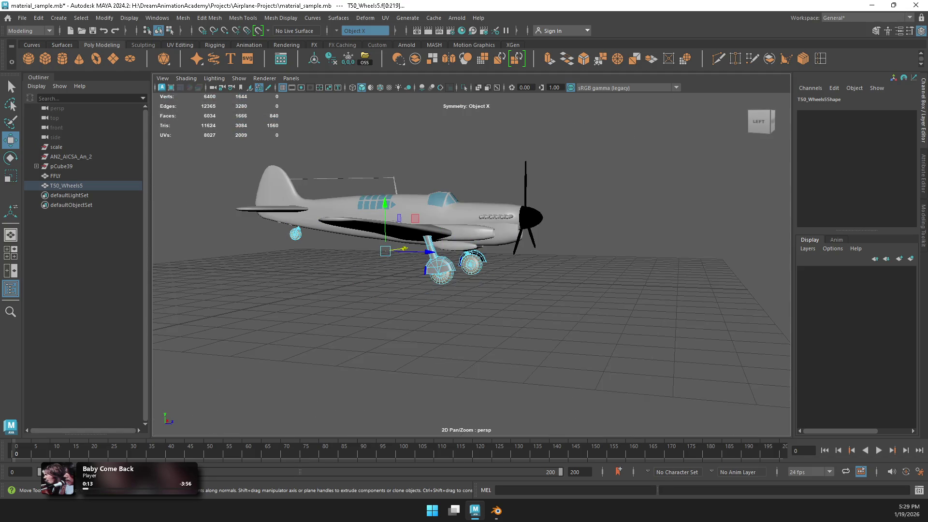
Step: Check the wheel face selection in the side view and the four-pane view
key(space)
key(space)
key(f)
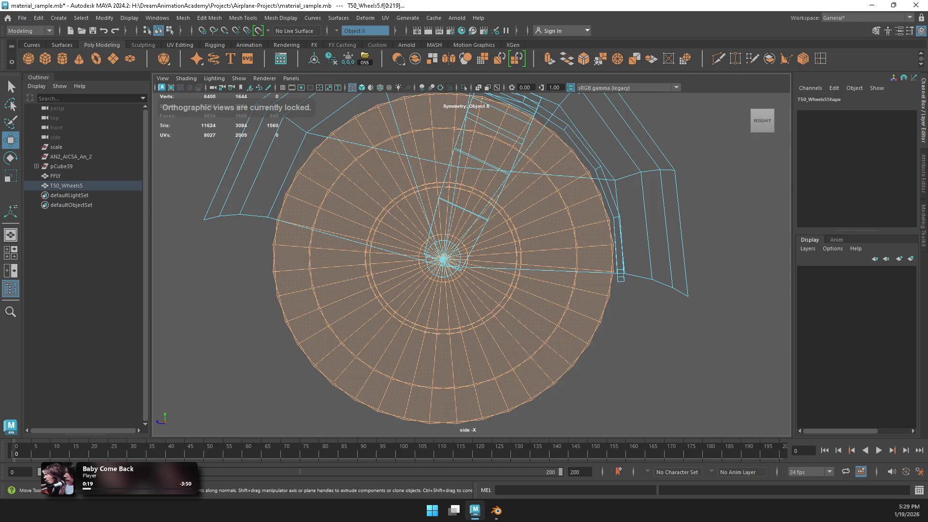
click(486, 285)
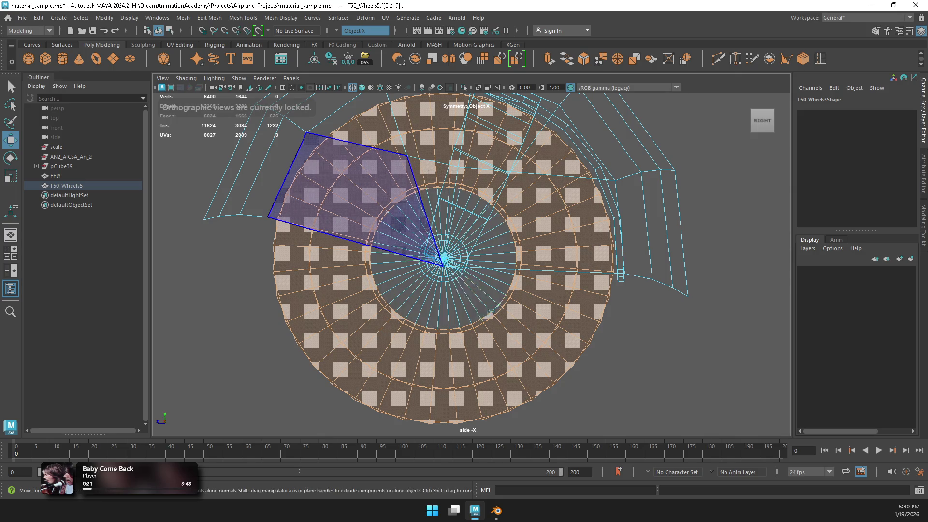
scroll(435, 256, up, 5)
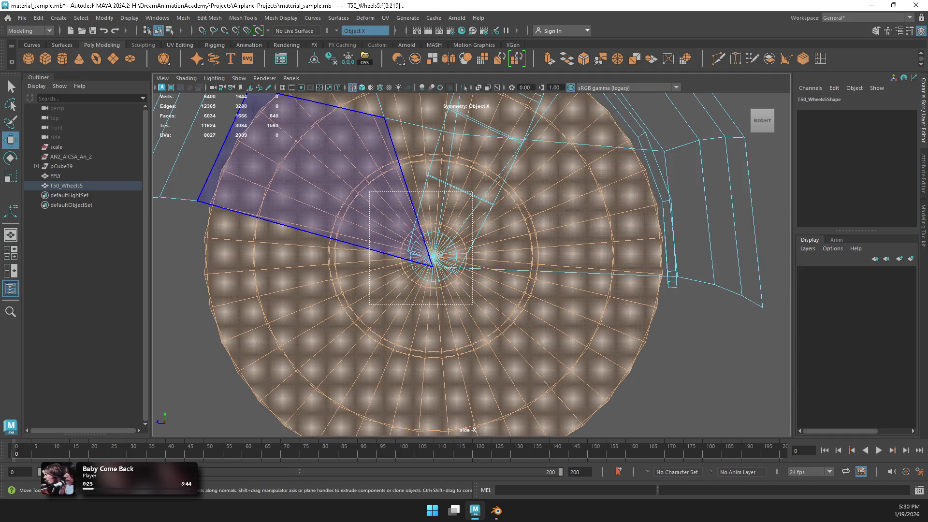
key(ctrl+z)
key(space)
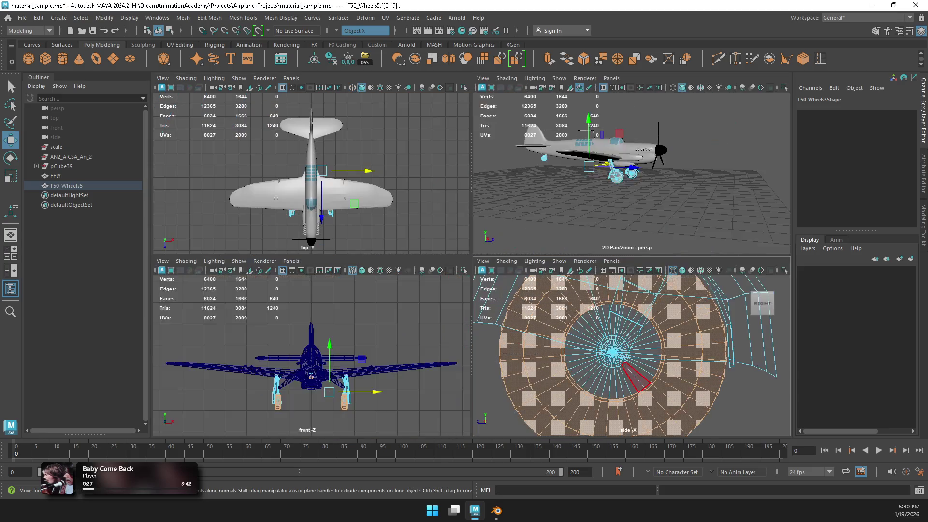
key(f)
alt+drag(677, 193, 579, 193)
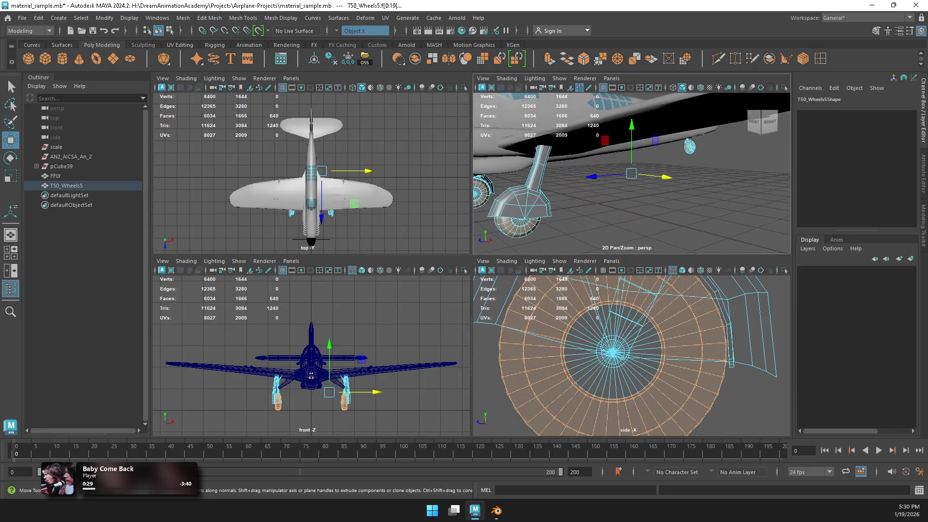
scroll(624, 353, down, 5)
scroll(628, 356, up, 10)
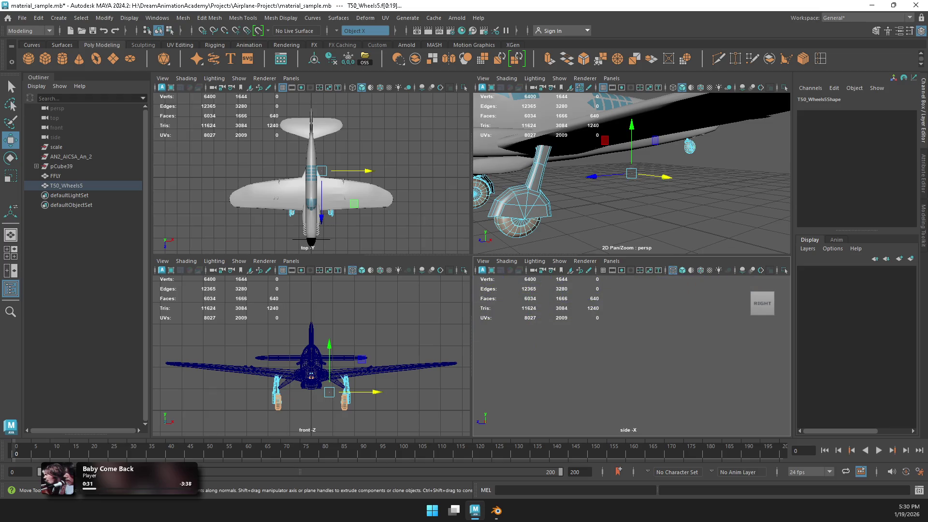
scroll(629, 339, up, 3)
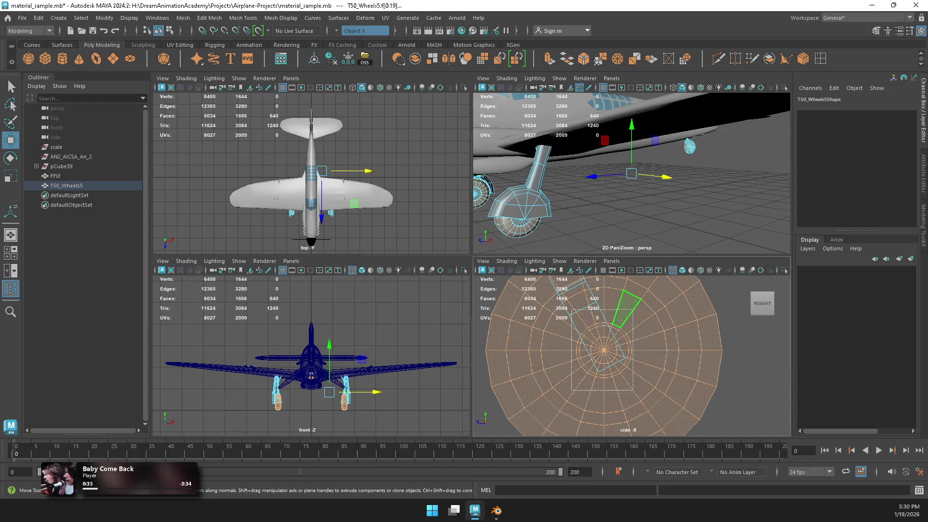
Step: Deselect the inner hub faces and assign an existing dark material to the tyre faces
ctrl+click(627, 309)
right_click(628, 309)
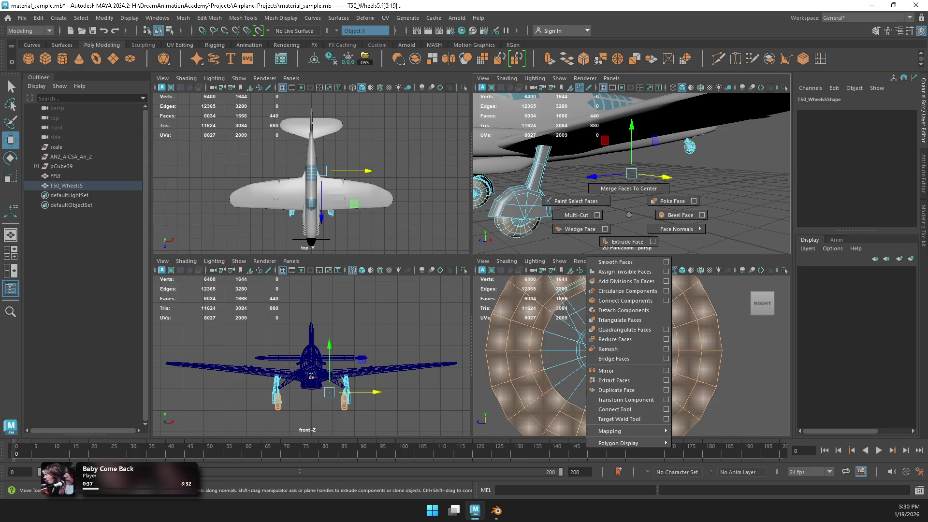
mouse_move(628, 309)
right_down()
mouse_move(628, 481)
mouse_move(711, 357)
mouse_move(696, 361)
right_up()
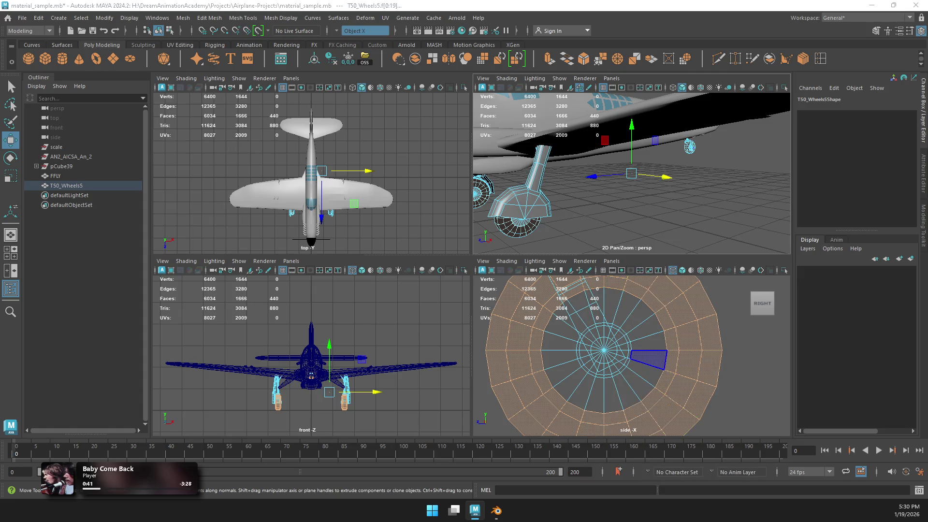
Step: Return to Object Mode, select T50_Wheels5, then clear the selection
key(space)
mouse_move(416, 227)
alt+mouse_down()
mouse_move(463, 223)
mouse_move(435, 227)
mouse_move(410, 290)
mouse_move(435, 251)
mouse_move(531, 227)
mouse_move(434, 242)
mouse_move(455, 261)
mouse_move(184, 270)
mouse_move(254, 271)
alt+mouse_up()
right_click(463, 222)
click(510, 209)
scroll(472, 261, up, 5)
click(427, 227)
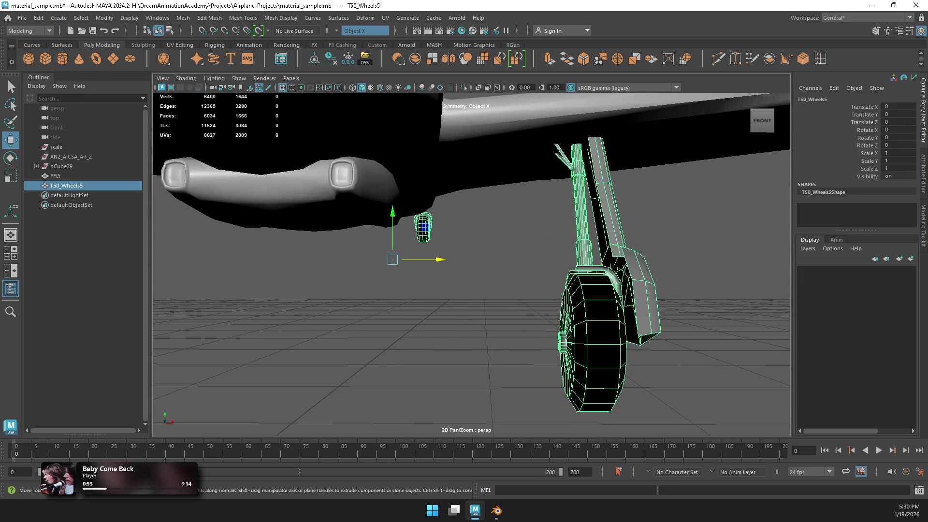
scroll(471, 264, down, 10)
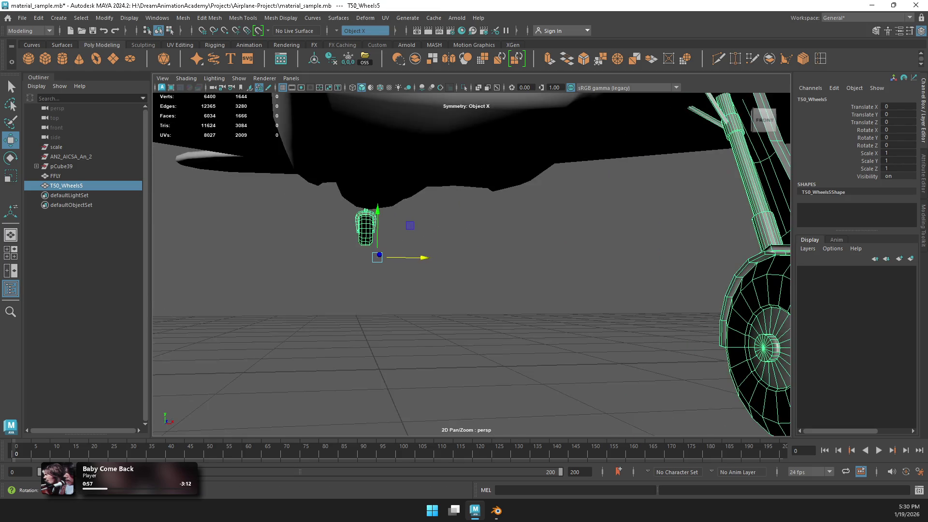
mouse_move(471, 264)
alt+mouse_down()
mouse_move(491, 222)
mouse_move(270, 226)
mouse_move(348, 223)
alt+mouse_up()
right_click(490, 222)
click(490, 222)
scroll(471, 264, up, 5)
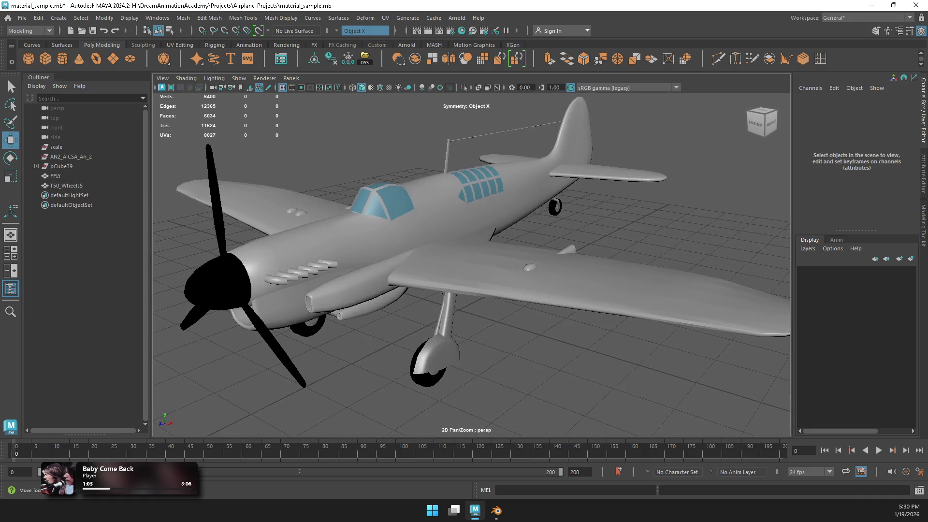
Step: Switch FFLY to Face mode and select the exhaust-pipe faces on the nose
click(435, 222)
alt+drag(435, 222, 413, 222)
scroll(413, 223, up, 5)
right_click(413, 223)
click(413, 249)
drag(328, 271, 507, 203)
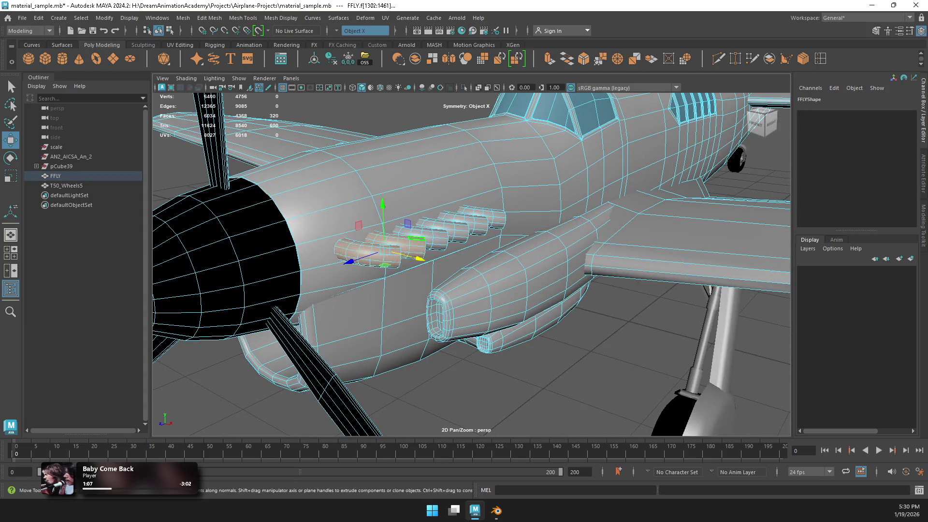
shift+drag(440, 235, 471, 231)
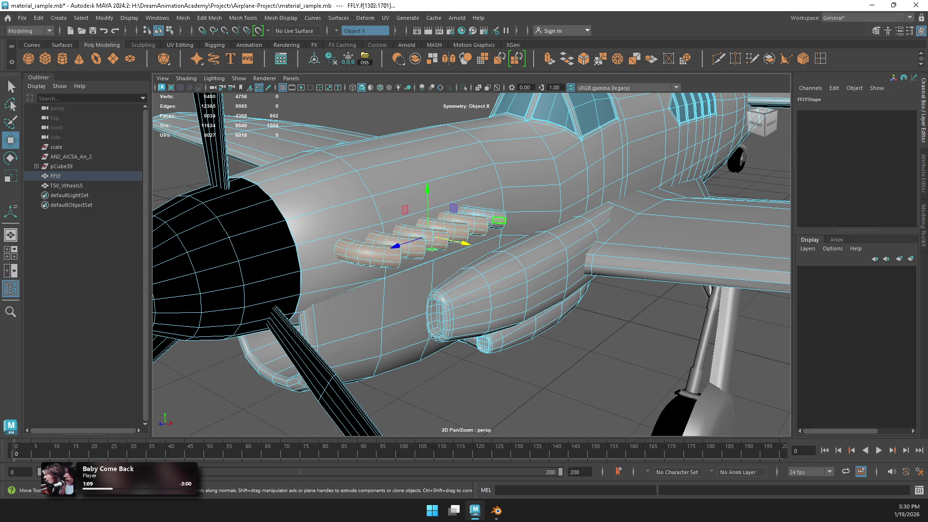
mouse_move(471, 266)
alt+mouse_down()
mouse_move(628, 266)
mouse_move(483, 271)
alt+mouse_up()
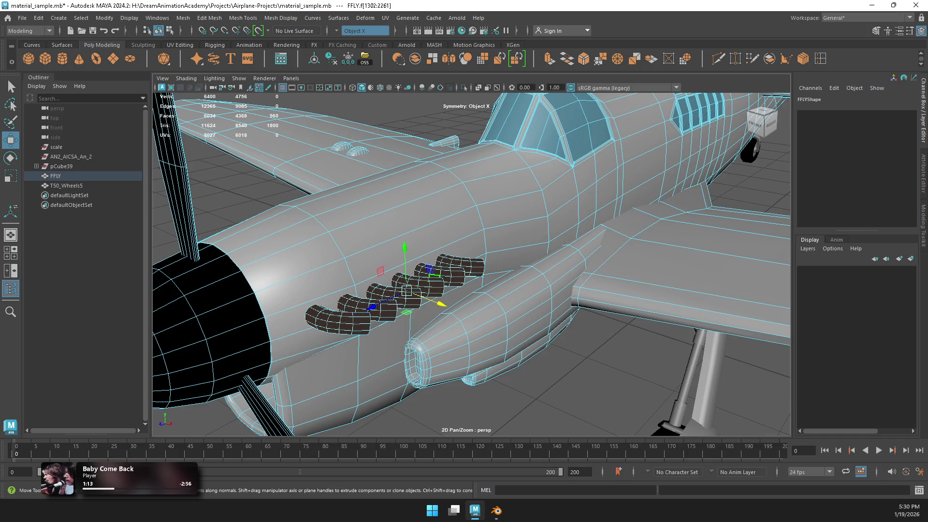
Step: Assign lambert56 to the exhaust-pipe faces and return to Object Mode
mouse_move(444, 222)
right_down()
mouse_move(442, 489)
mouse_move(512, 428)
right_up()
right_drag(352, 223, 368, 227)
key(F8)
mouse_move(367, 227)
alt+mouse_down()
mouse_move(556, 232)
mouse_move(531, 213)
mouse_move(541, 213)
alt+mouse_up()
scroll(471, 263, up, 6)
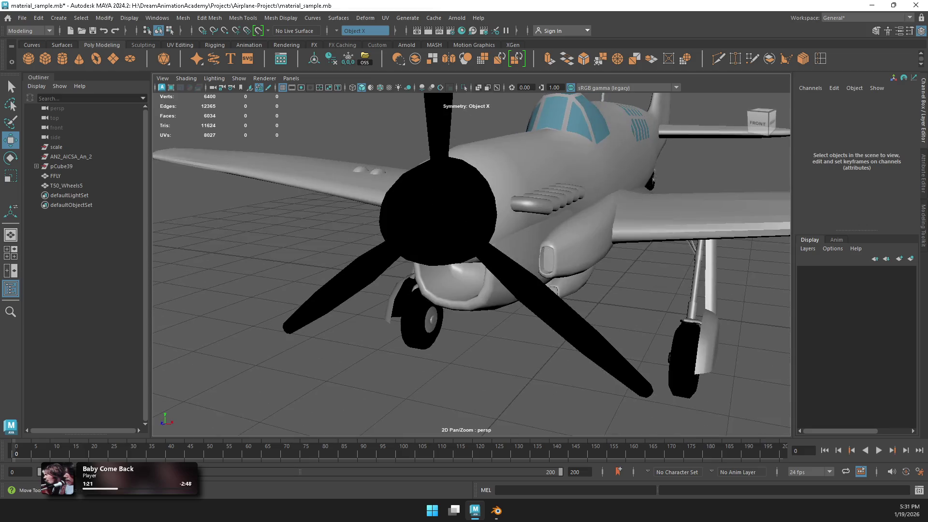
Step: In Face mode, select the faces inside the chin intake and its flanking sides
click(452, 244)
right_drag(453, 243, 453, 263)
click(444, 296)
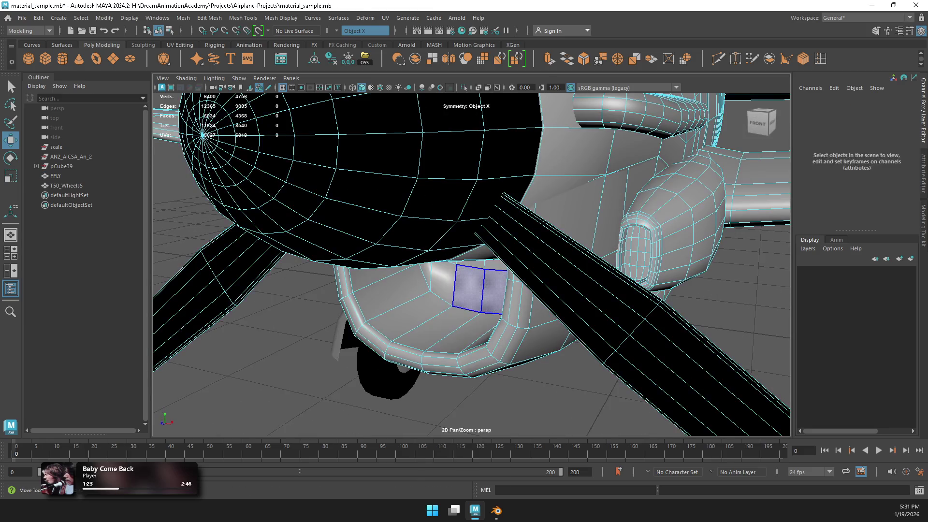
key(f)
scroll(472, 265, down, 10)
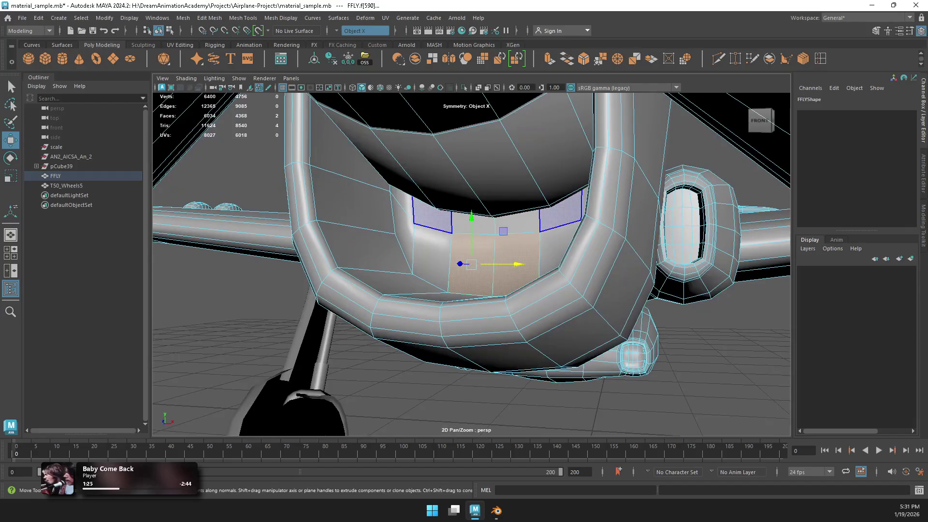
shift+click(471, 222)
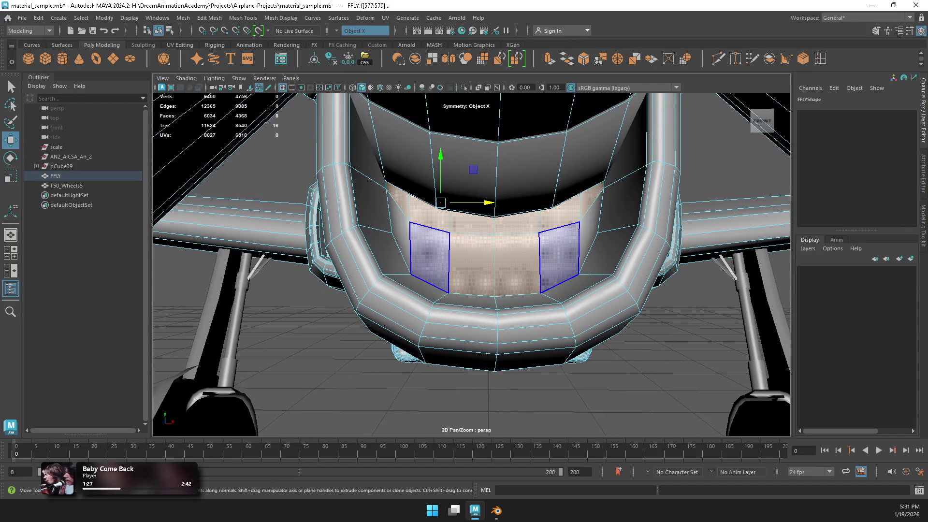
shift+click(430, 263)
shift+click(399, 232)
shift+click(367, 246)
shift+click(367, 203)
shift+click(367, 145)
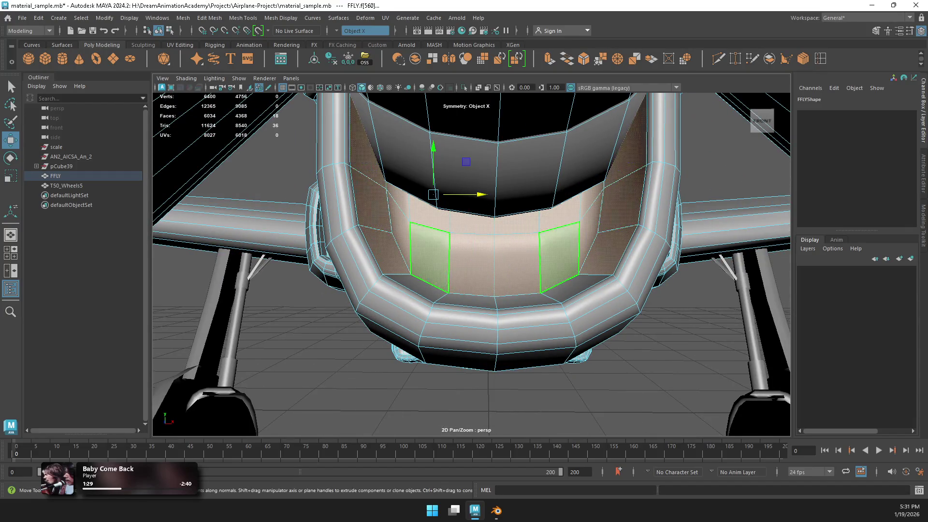
Step: Add four more intake faces and assign the existing Black material to them
alt+drag(484, 271, 435, 271)
shift+drag(452, 235, 538, 295)
right_click(460, 222)
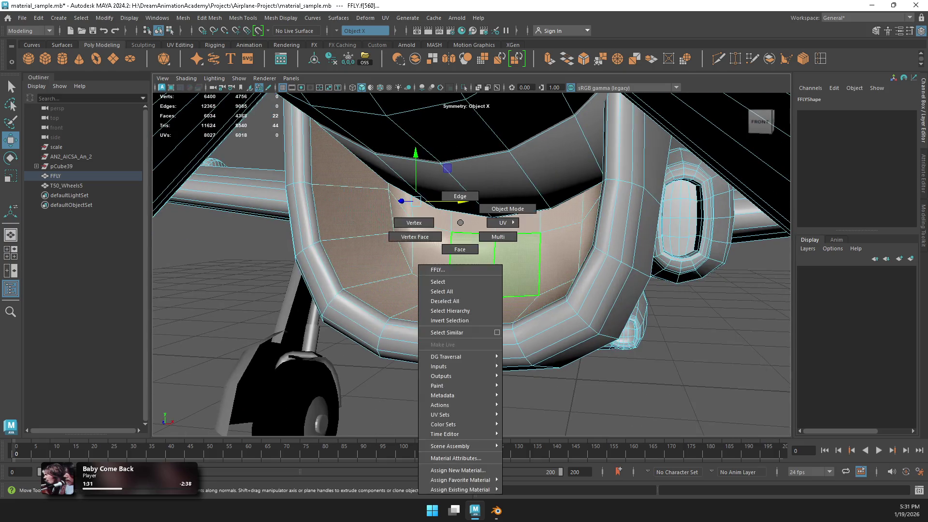
mouse_move(459, 489)
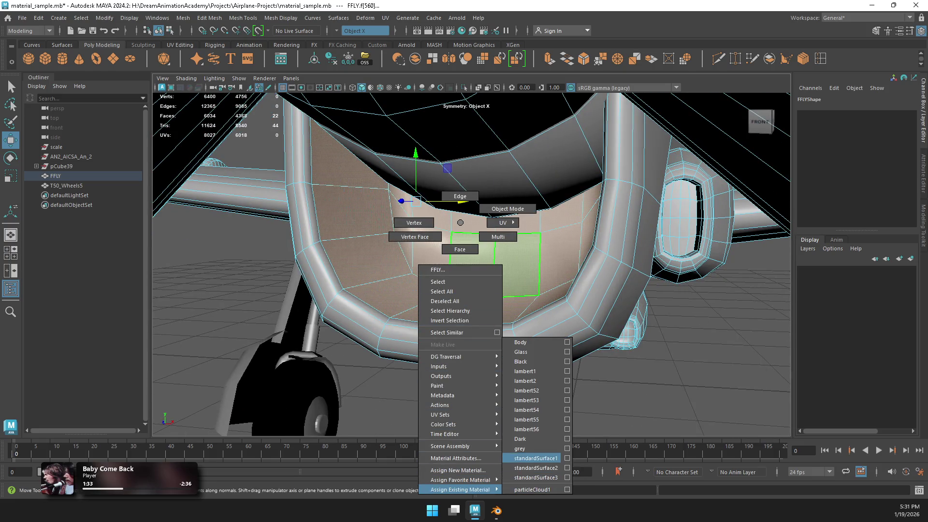
click(520, 361)
Step: Select the column and bottom row of faces inside the intake opening
scroll(416, 203, up, 3)
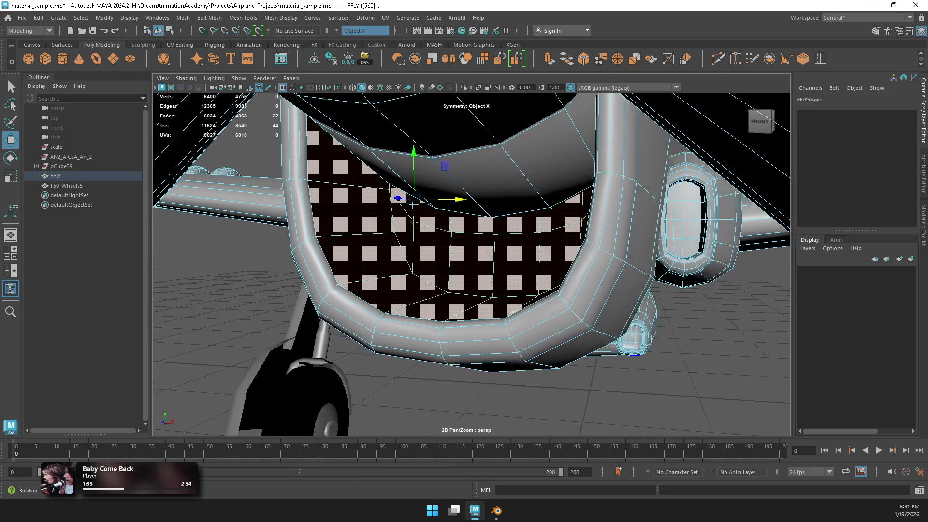
scroll(471, 265, up, 5)
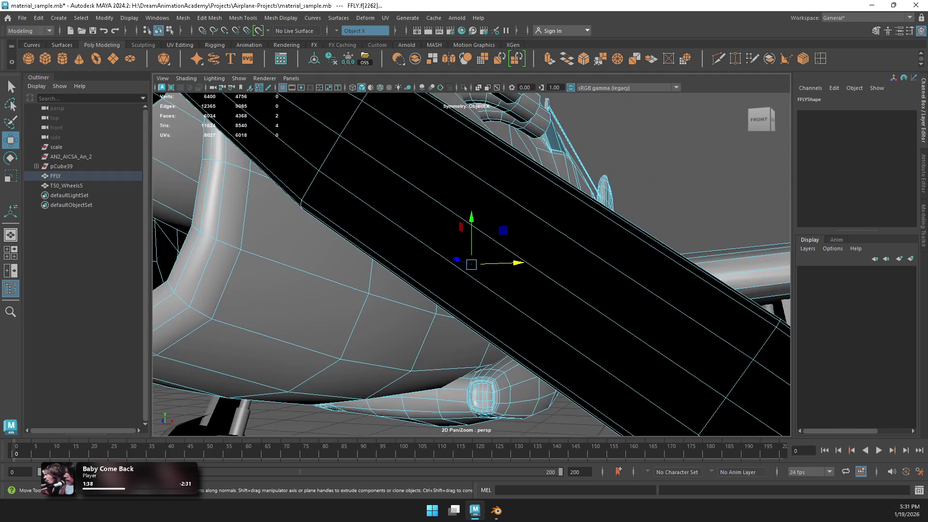
scroll(465, 260, down, 3)
click(465, 270)
scroll(465, 258, up, 4)
scroll(465, 257, down, 2)
scroll(466, 260, up, 1)
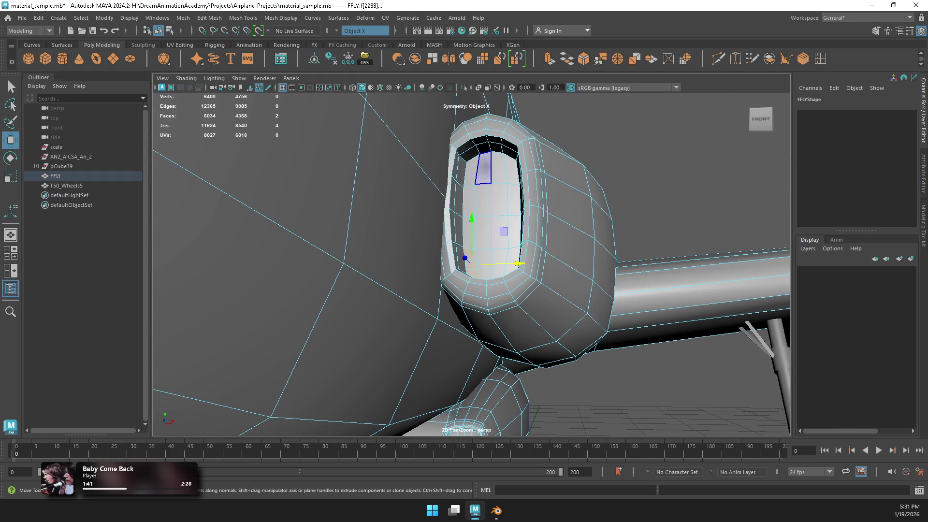
shift+drag(483, 233, 483, 162)
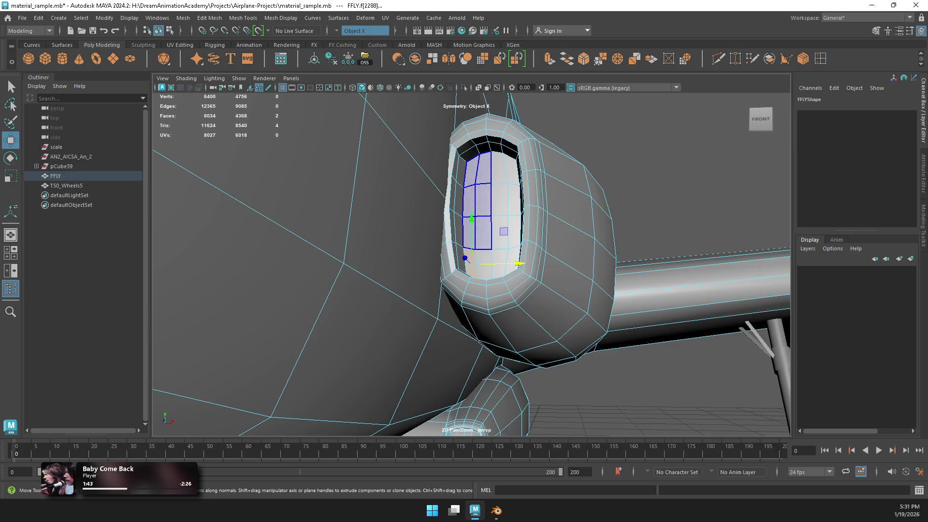
shift+click(491, 265)
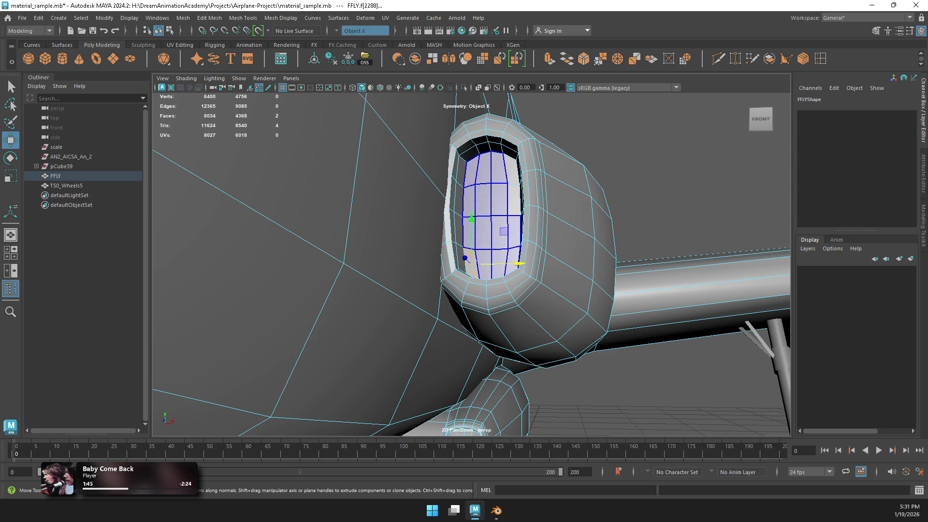
shift+click(497, 227)
Step: Grow the face selection around the opening's edge and deeper into the intake
alt+drag(483, 232, 430, 217)
mouse_move(290, 242)
alt+mouse_down()
mouse_move(338, 300)
mouse_move(367, 290)
alt+mouse_up()
key(greater)
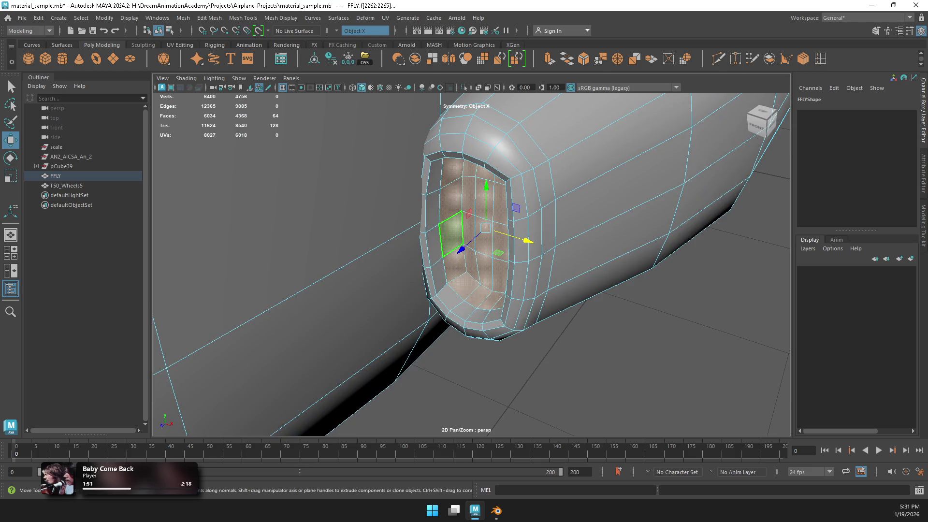
shift+click(439, 277)
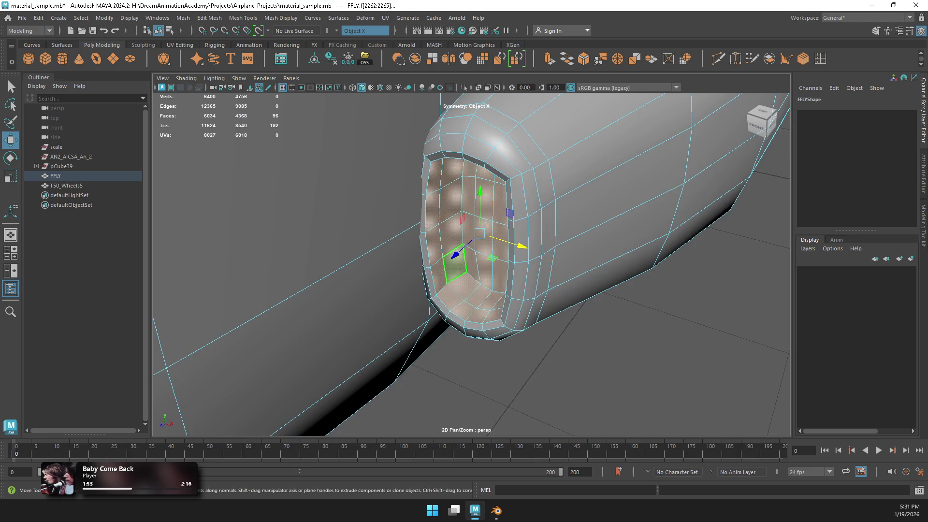
key(greater)
mouse_move(368, 290)
alt+mouse_down()
mouse_move(333, 276)
mouse_move(334, 299)
alt+mouse_up()
scroll(471, 265, down, 3)
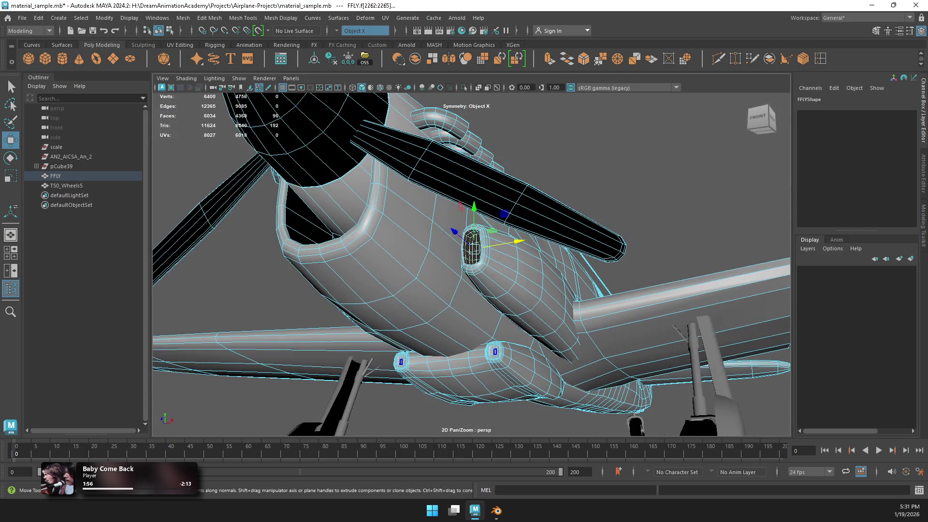
Step: Inspect faces on another intake's rim and front, then return to Object Mode with nothing selected
click(472, 251)
key(f)
scroll(471, 260, down, 5)
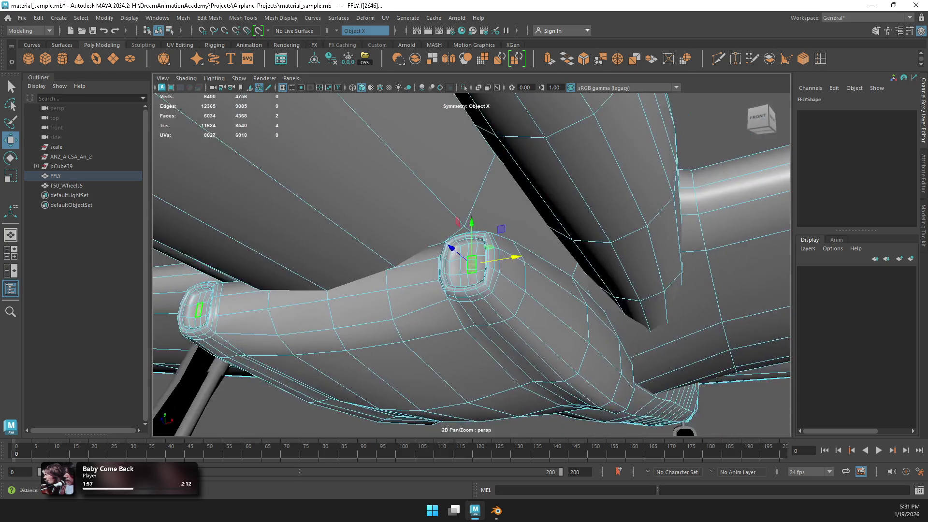
scroll(471, 261, up, 3)
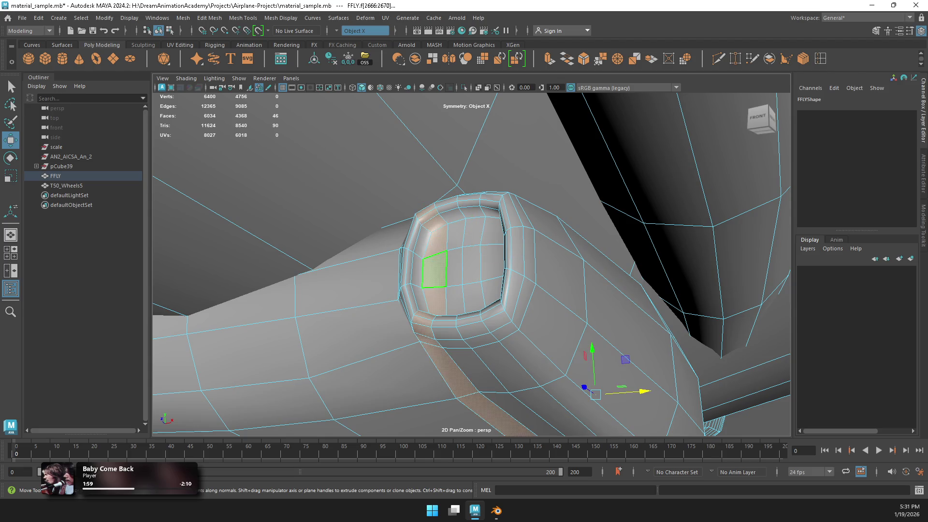
click(418, 266)
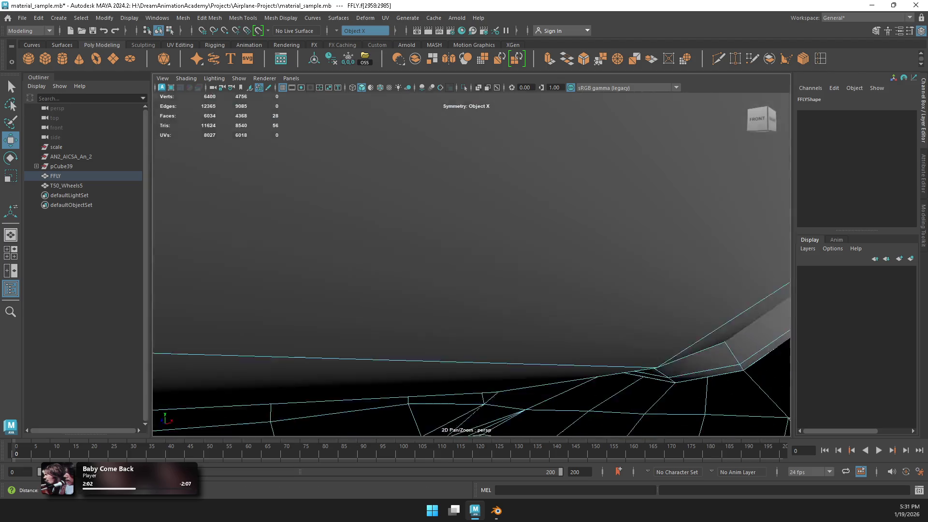
mouse_move(462, 263)
alt+mouse_down()
mouse_move(421, 236)
mouse_move(451, 223)
mouse_move(478, 232)
alt+mouse_up()
click(528, 270)
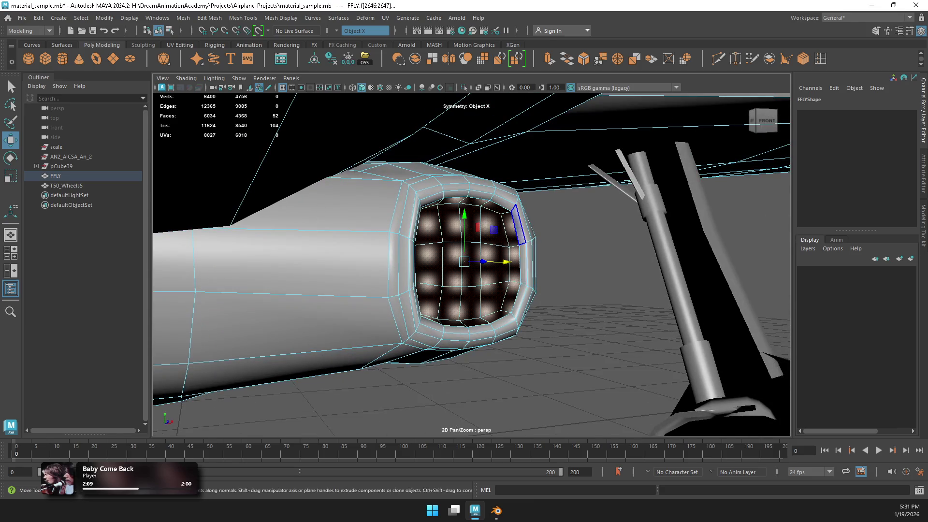
alt+drag(528, 269, 512, 261)
right_drag(493, 229, 563, 209)
alt+drag(563, 208, 459, 251)
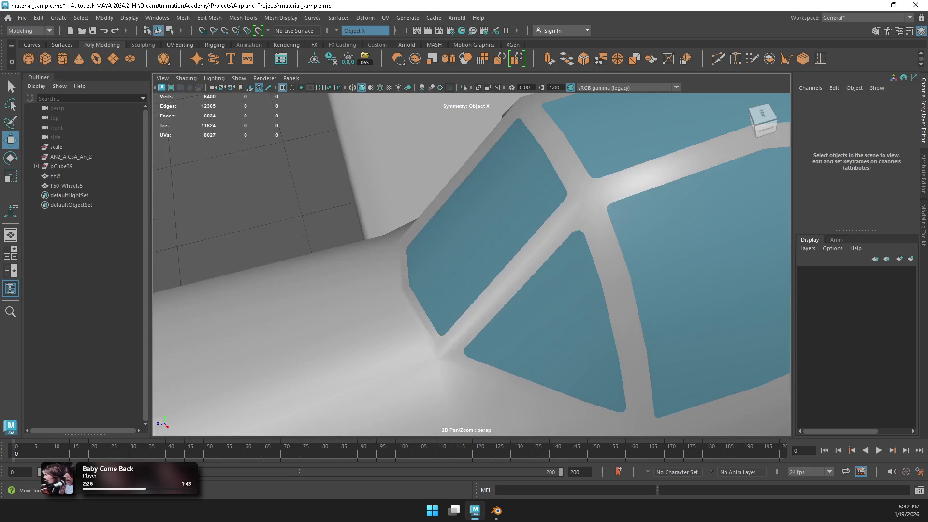
Step: Bevel an edge loop on the canopy frame and delete its middle loop to form a groove
click(55, 175)
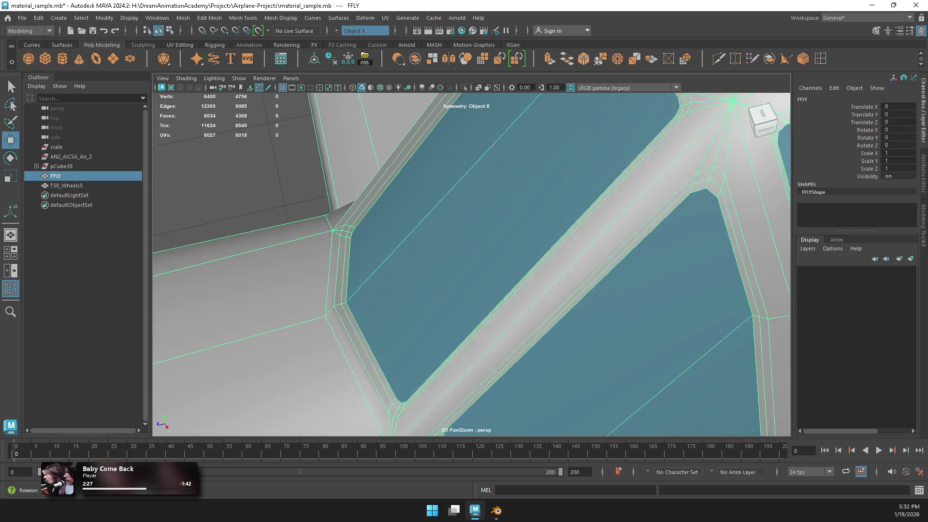
key(F10)
double_click(600, 246)
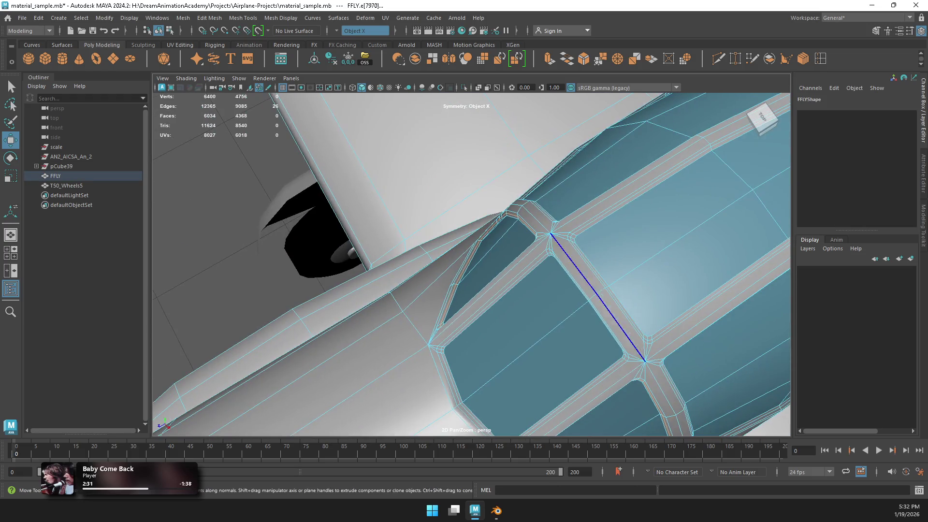
shift+right_drag(532, 231, 532, 231)
key(f)
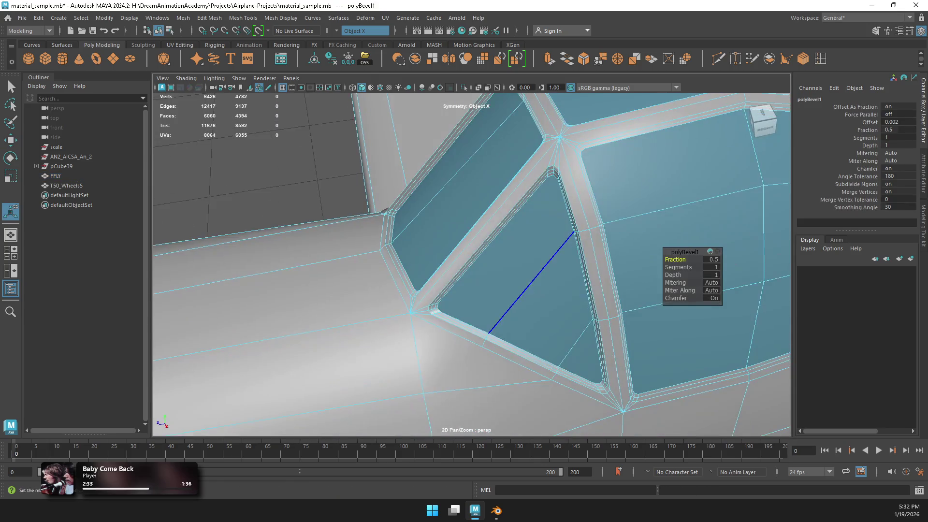
double_click(566, 152)
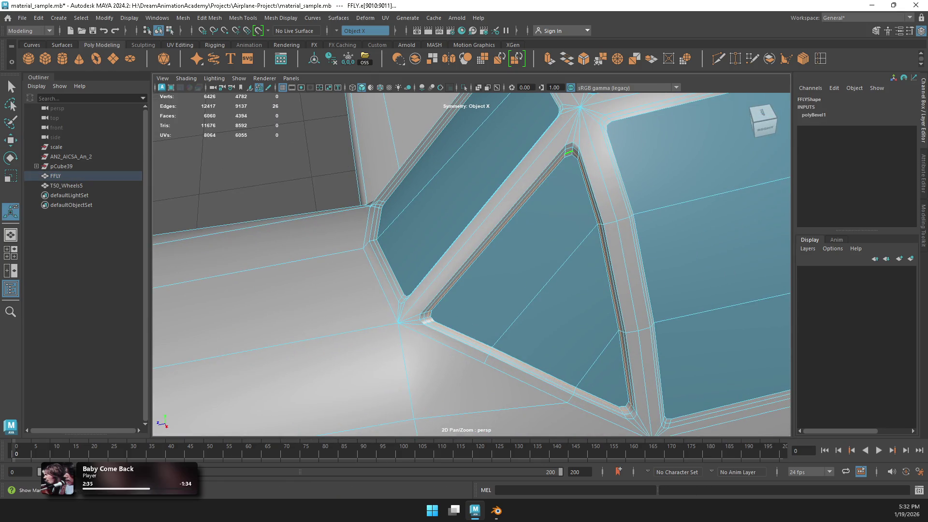
key(Delete)
Step: Bevel the long window-frame edges and delete their centre edges, including a set of 16
key(bracketleft)
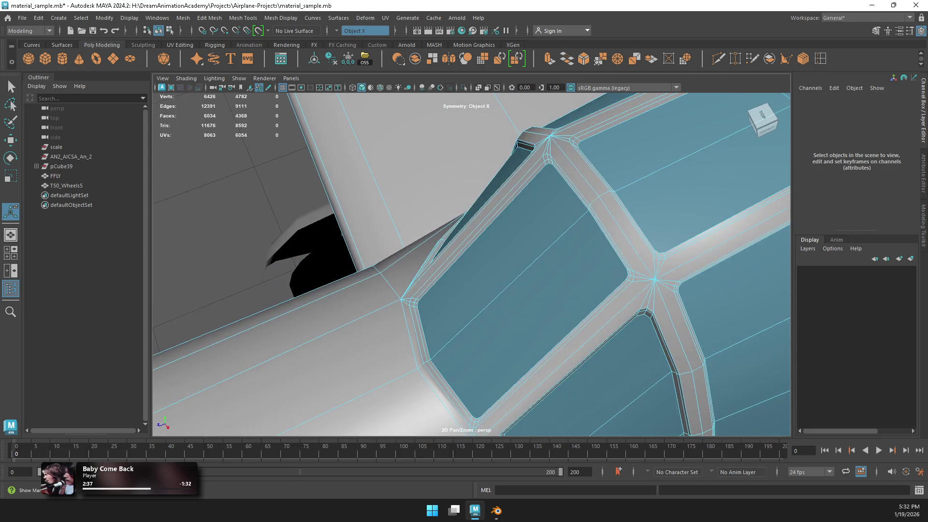
click(553, 351)
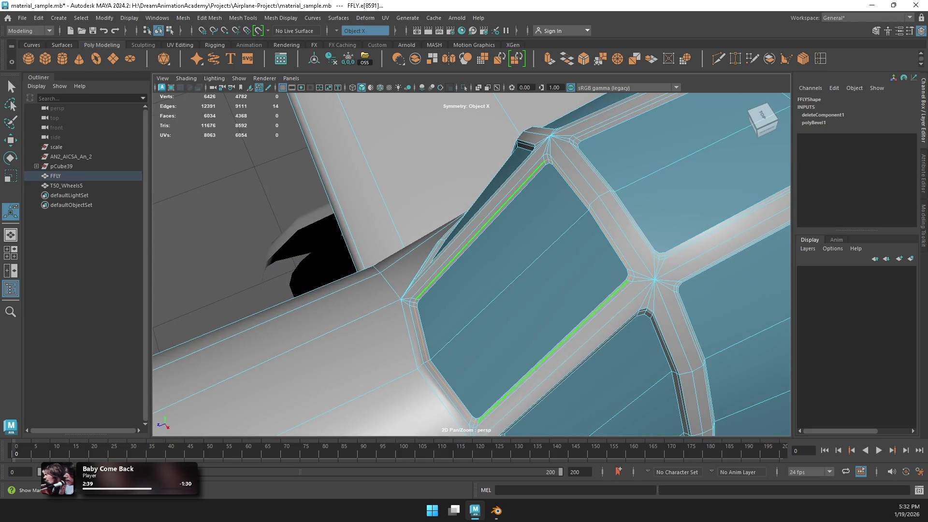
key(ctrl+b)
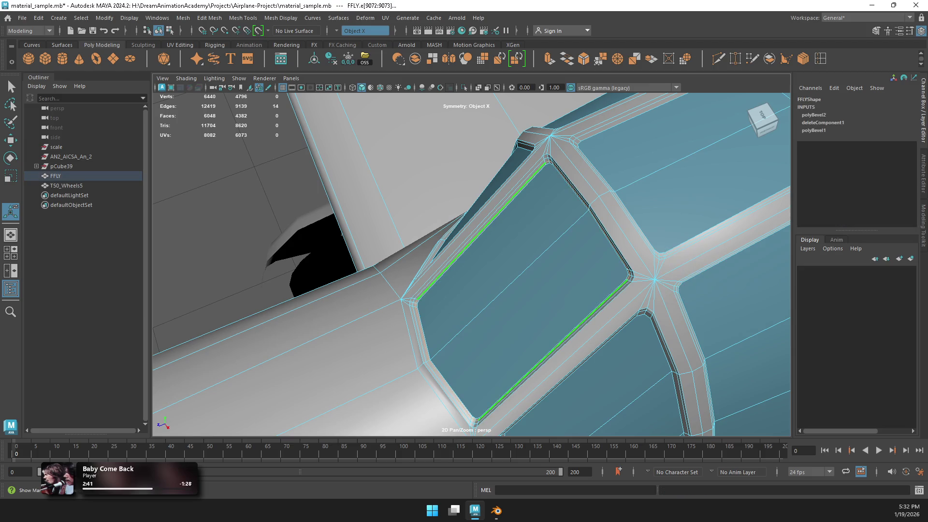
key(Delete)
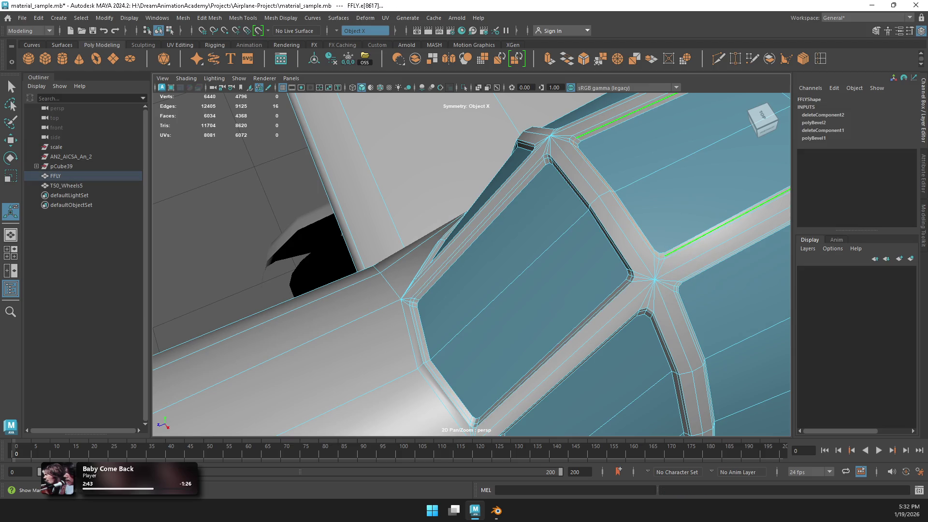
key(ctrl+b)
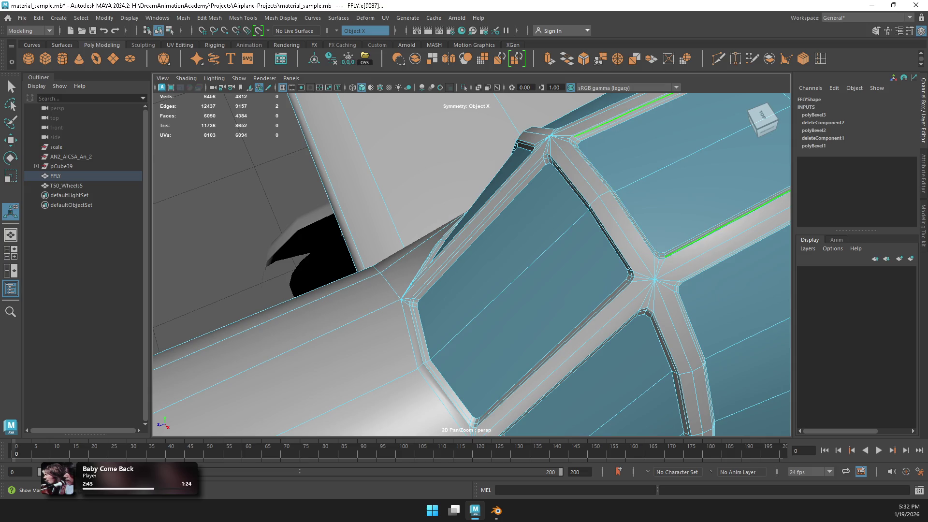
key(Delete)
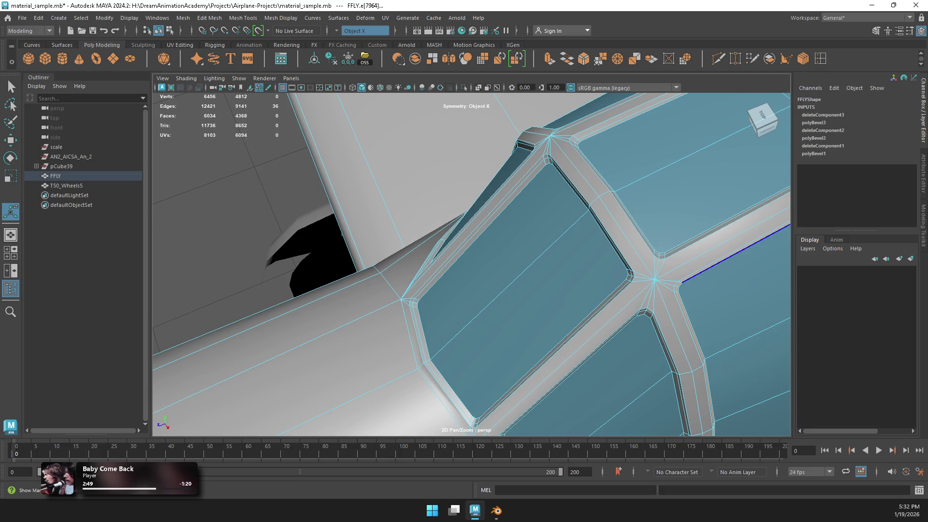
Step: Bevel another set of window-frame edges and delete the 36-edge centre loop
key(ctrl+b)
alt+drag(531, 251, 483, 249)
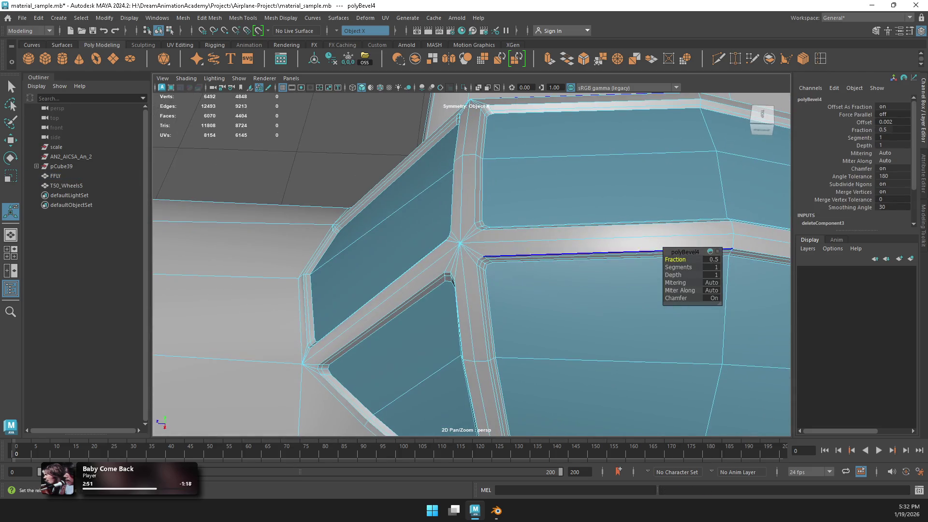
double_click(484, 266)
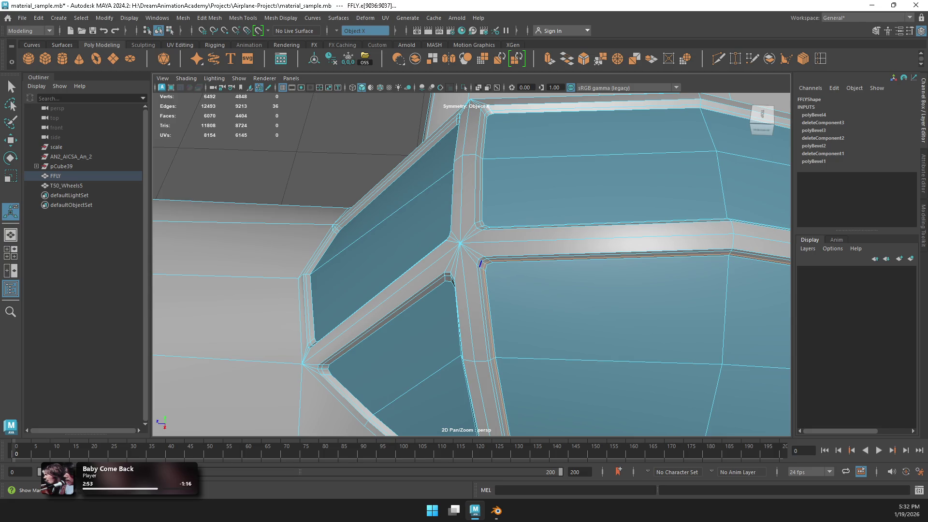
key(Delete)
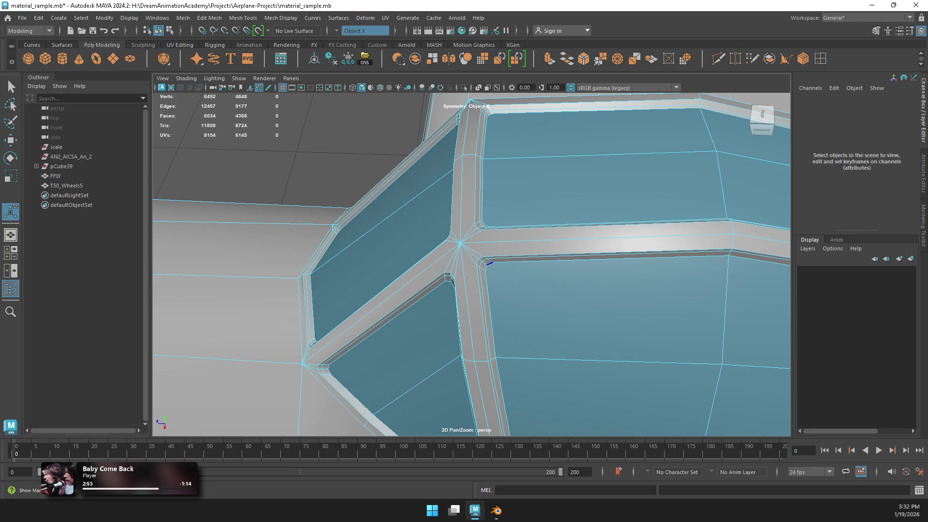
key(ctrl+z)
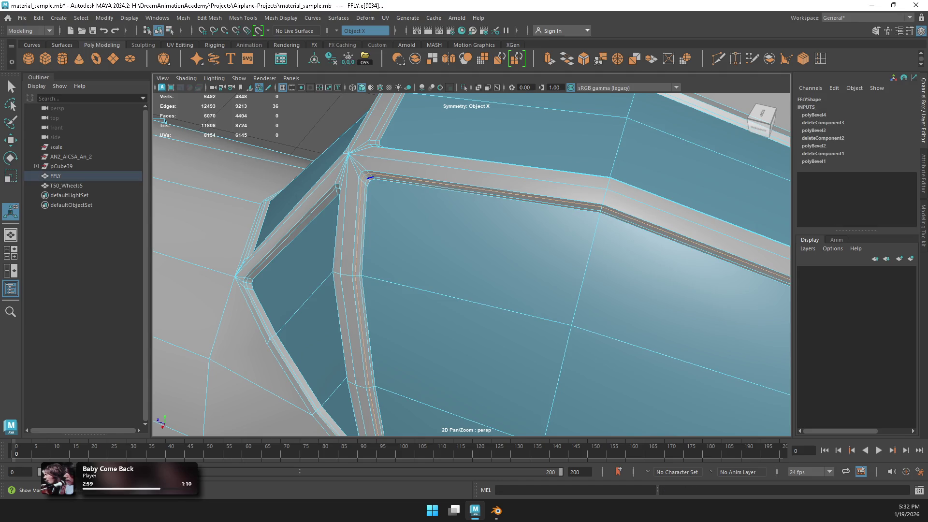
key(Delete)
key(ctrl+z)
key(Delete)
Step: Orbit from the cockpit to the nose and reselect the FFLY mesh
alt+drag(483, 194, 546, 162)
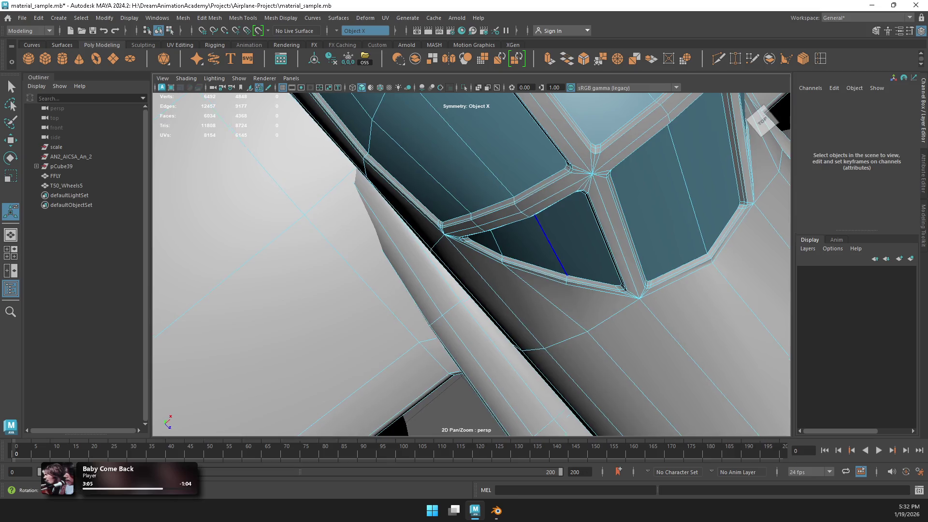
scroll(512, 220, down, 5)
right_drag(513, 220, 565, 206)
mouse_move(566, 205)
alt+mouse_down()
mouse_move(430, 215)
mouse_move(512, 193)
alt+mouse_up()
click(507, 242)
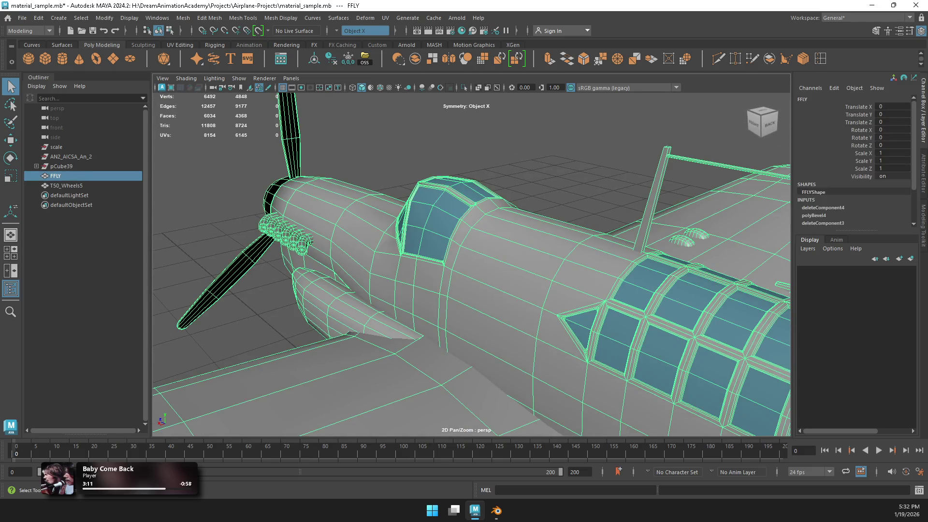
scroll(564, 221, up, 5)
Step: Bevel a single fuselage window-frame edge
right_drag(564, 222, 564, 197)
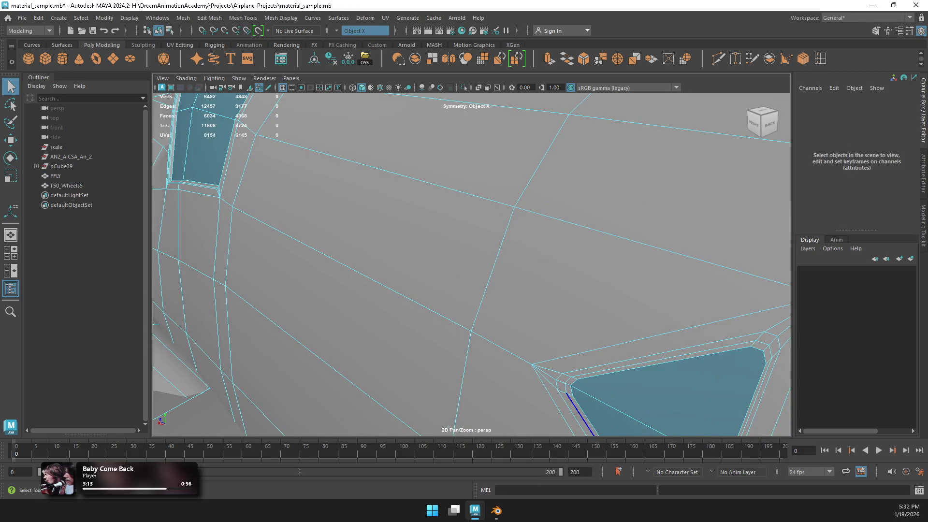
click(579, 416)
scroll(580, 415, up, 3)
scroll(580, 416, down, 6)
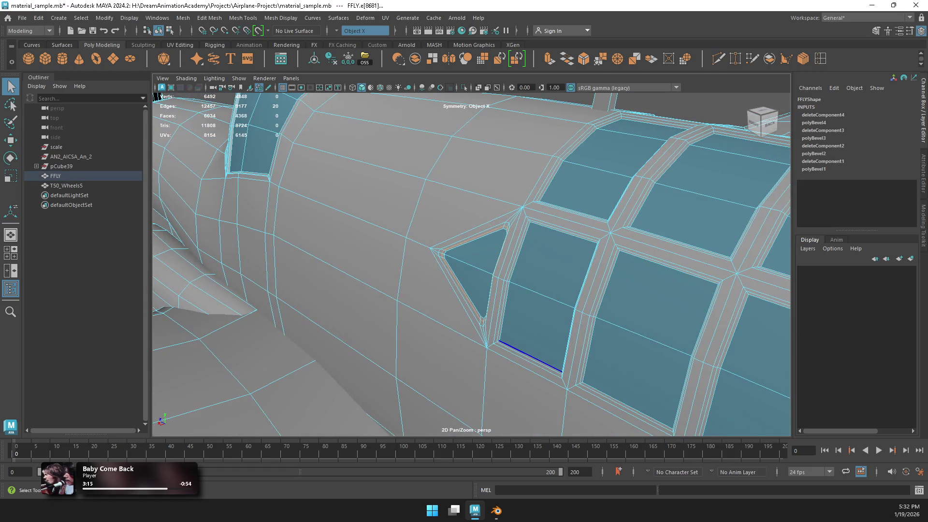
key(ctrl+b)
scroll(471, 270, up, 8)
scroll(471, 264, down, 4)
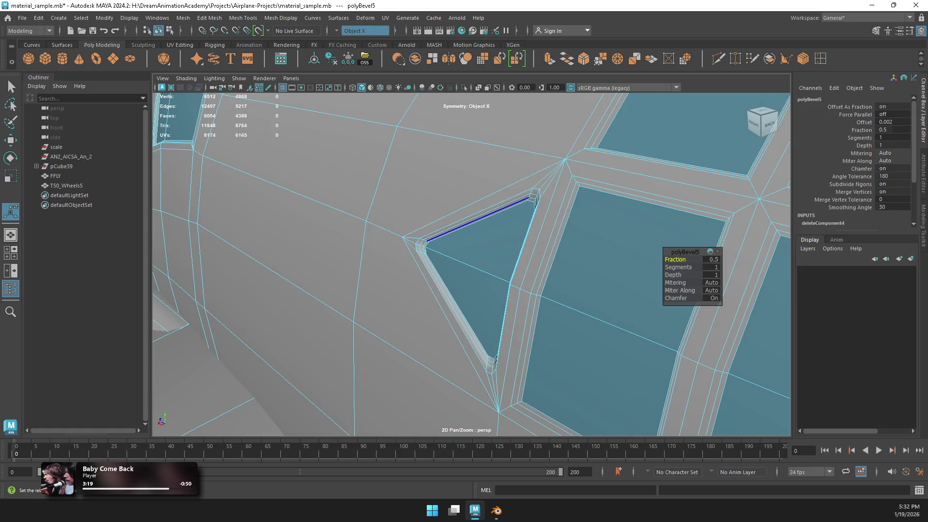
key(F8)
Step: Bevel more window frame edges and a frame loop, deleting the centre edges to leave grooves
alt+drag(435, 266, 608, 260)
click(463, 317)
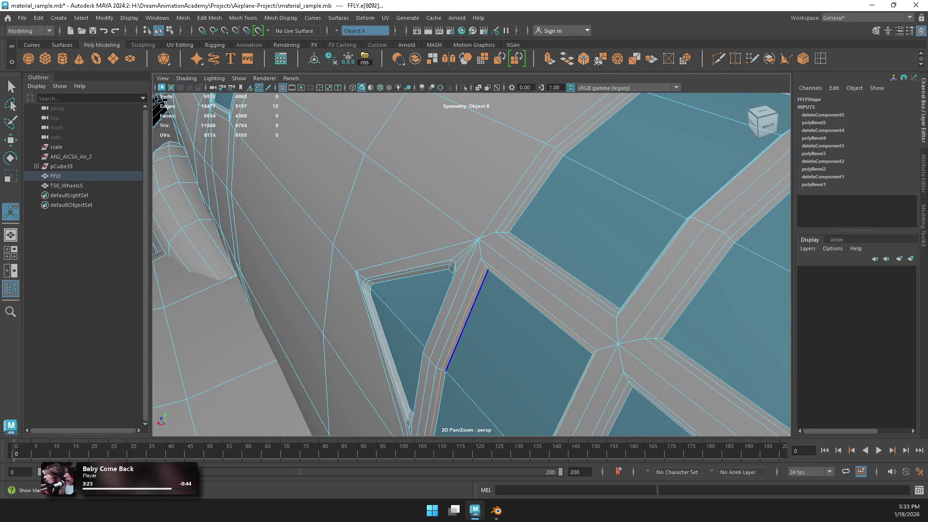
key(ctrl+b)
key(F8)
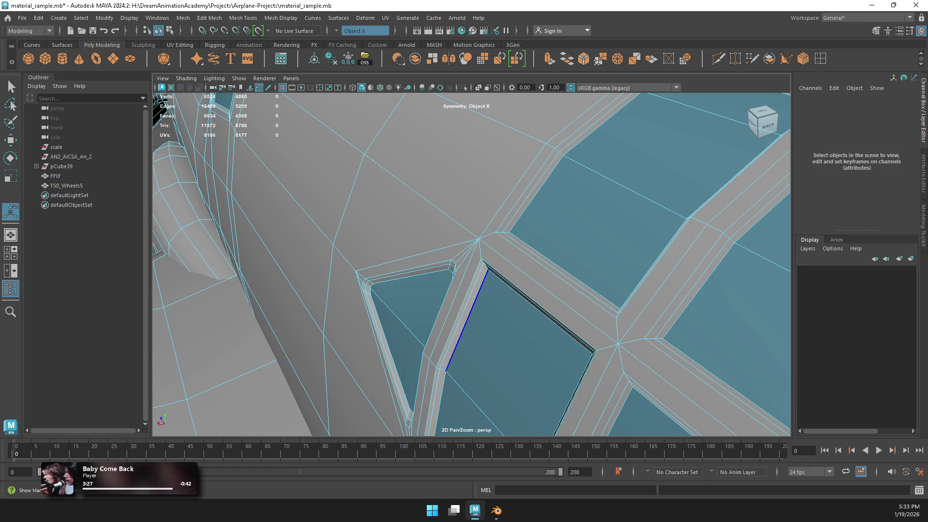
double_click(531, 192)
key(ctrl+b)
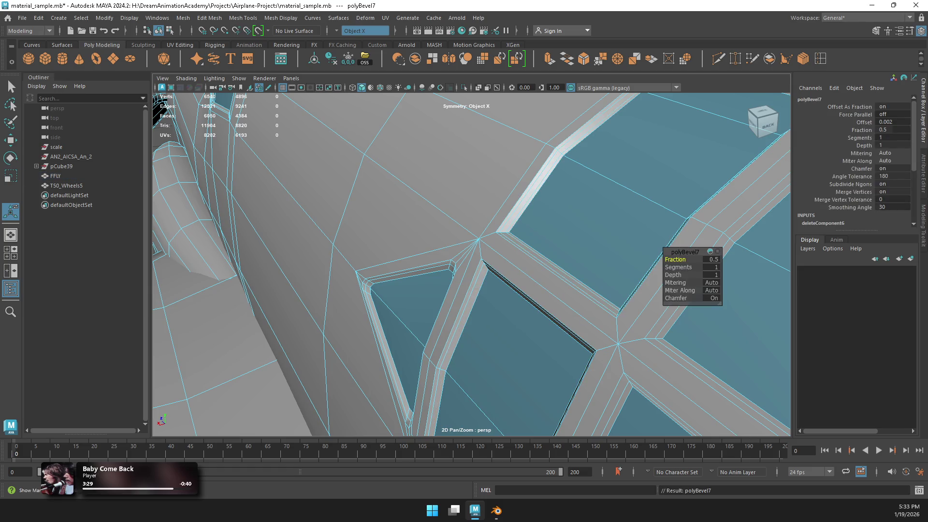
key(Delete)
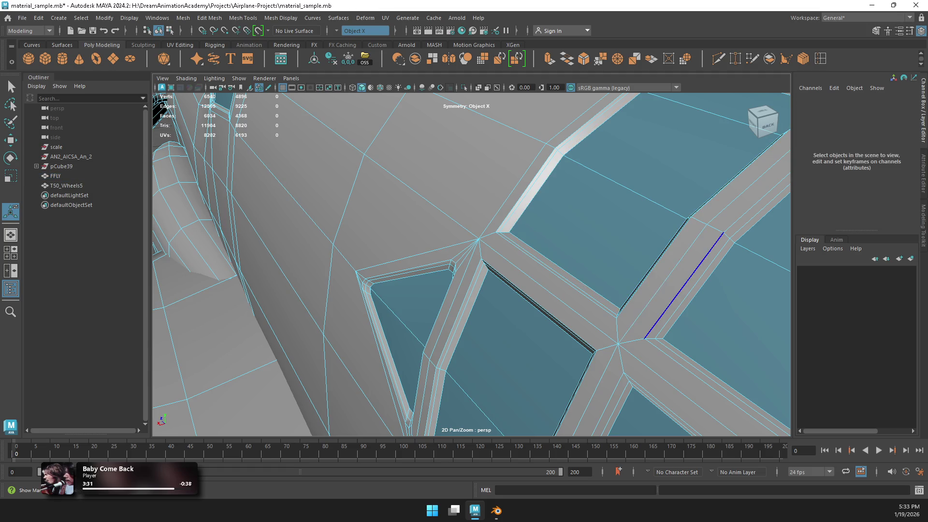
key(ctrl+b)
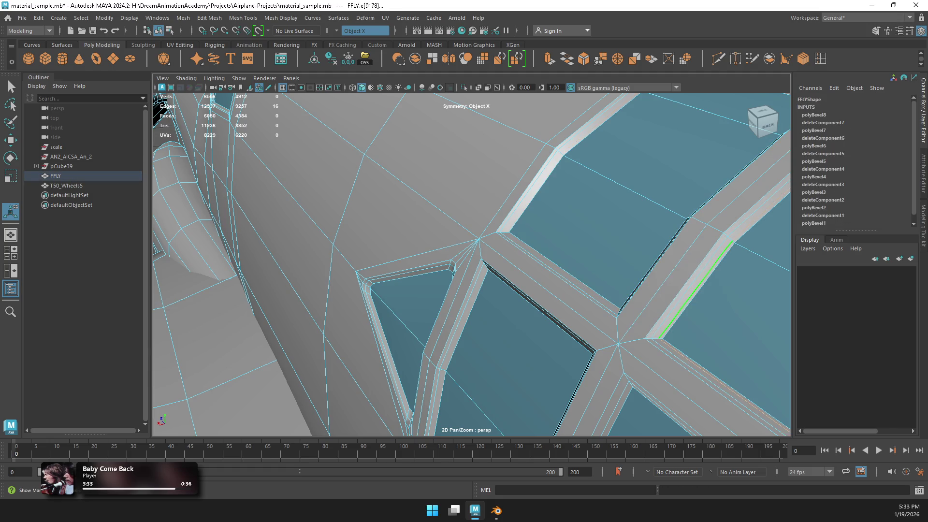
key(Delete)
Step: Groove the next window frame edge; bevels tried on another loop and edge are undone
click(615, 408)
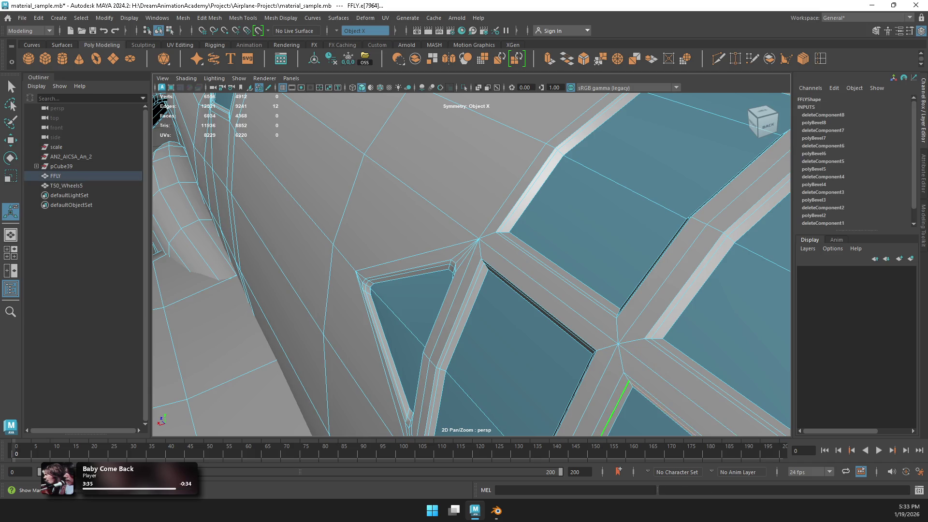
key(ctrl+b)
key(Delete)
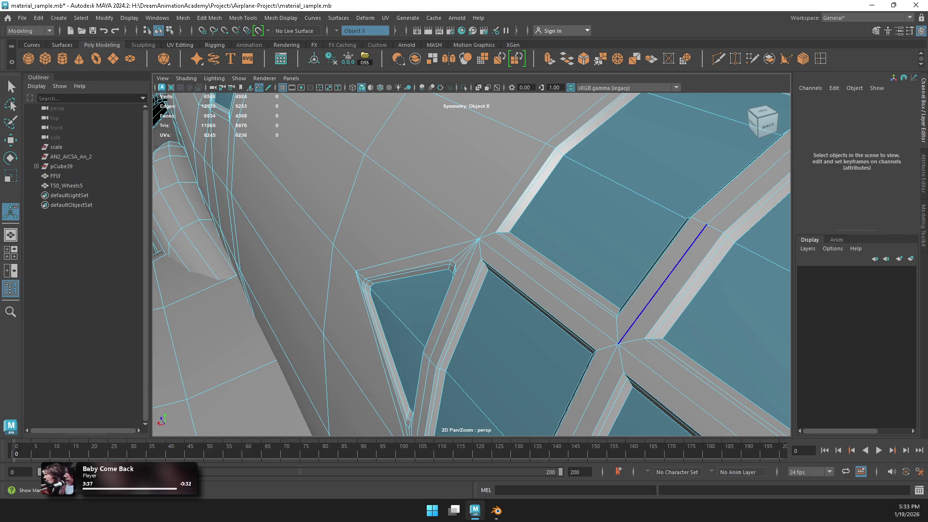
scroll(471, 264, down, 5)
mouse_move(471, 265)
alt+mouse_down()
mouse_move(522, 251)
mouse_move(551, 290)
mouse_move(532, 270)
alt+mouse_up()
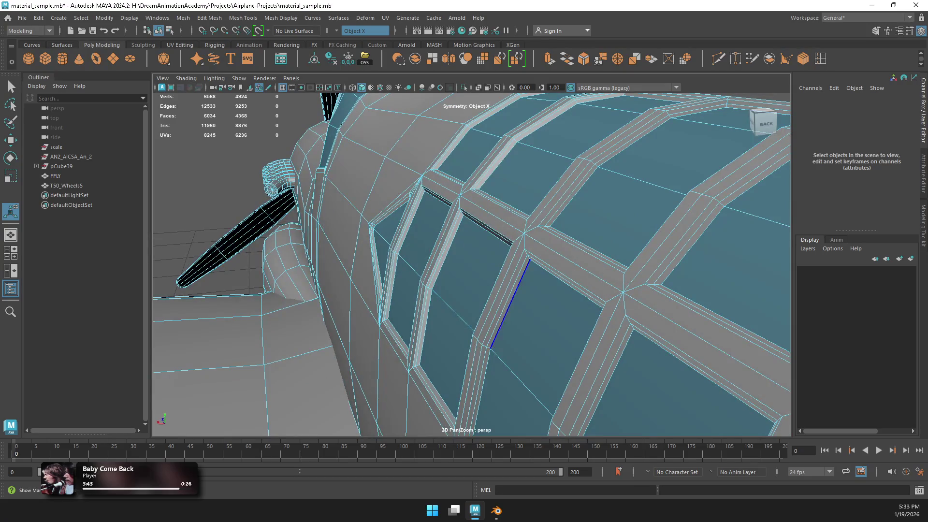
double_click(507, 301)
key(ctrl+b)
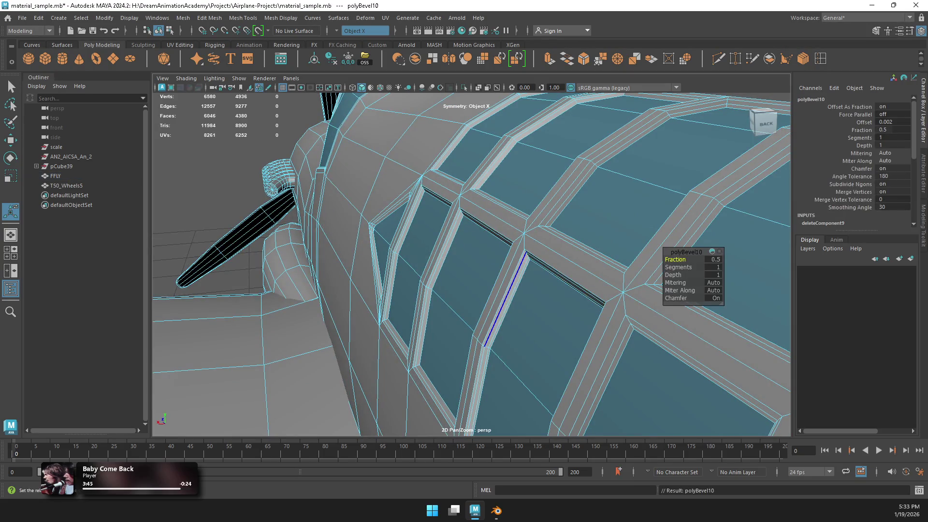
key(ctrl+z)
key(ctrl+z)
click(570, 194)
key(ctrl+b)
key(ctrl+z)
key(ctrl+z)
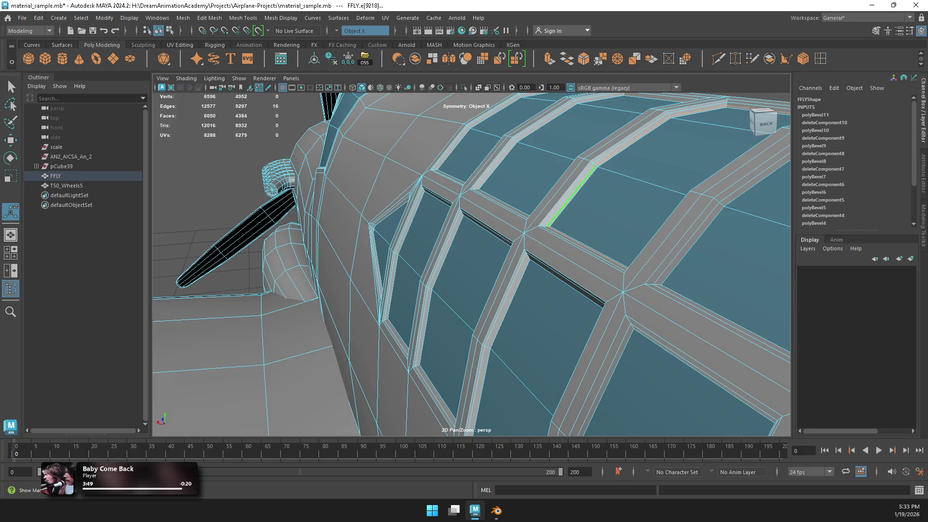
Step: Bevel further rear-window frame edges and delete their centre edges
mouse_move(471, 265)
alt+mouse_down()
mouse_move(522, 295)
mouse_move(483, 271)
mouse_move(494, 302)
alt+mouse_up()
click(494, 302)
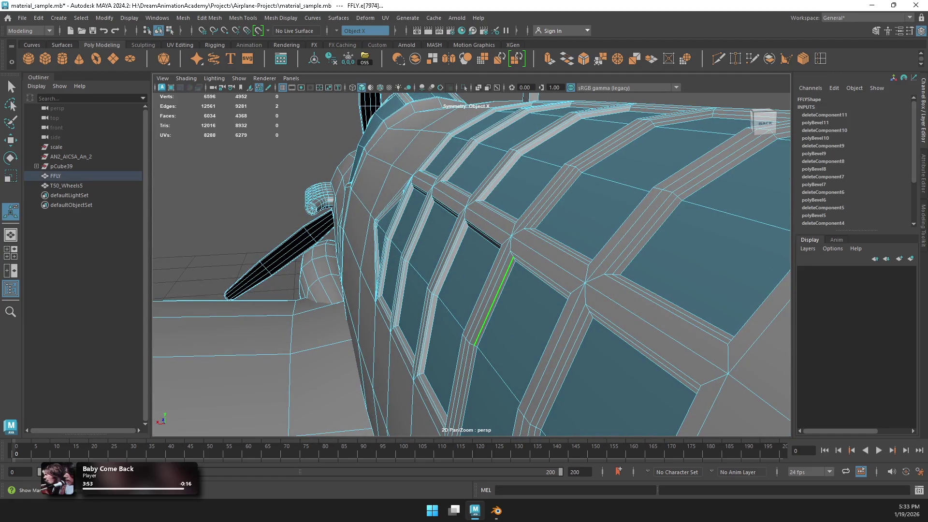
key(ctrl+b)
click(137, 427)
key(ctrl+z)
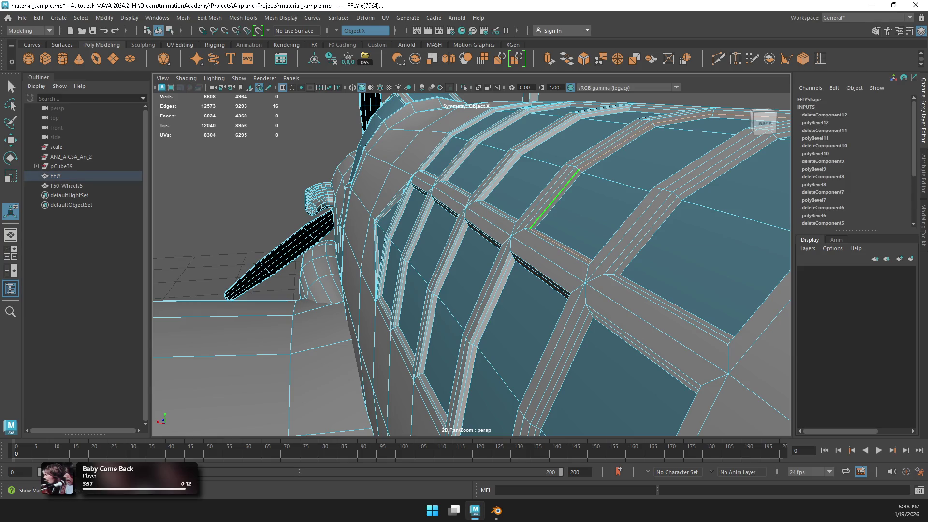
key(ctrl+b)
key(Delete)
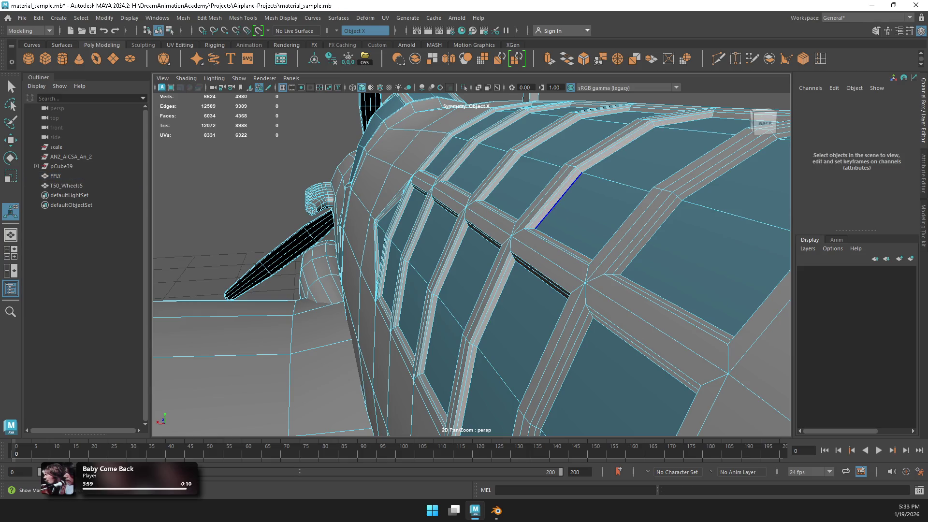
key(ctrl+z)
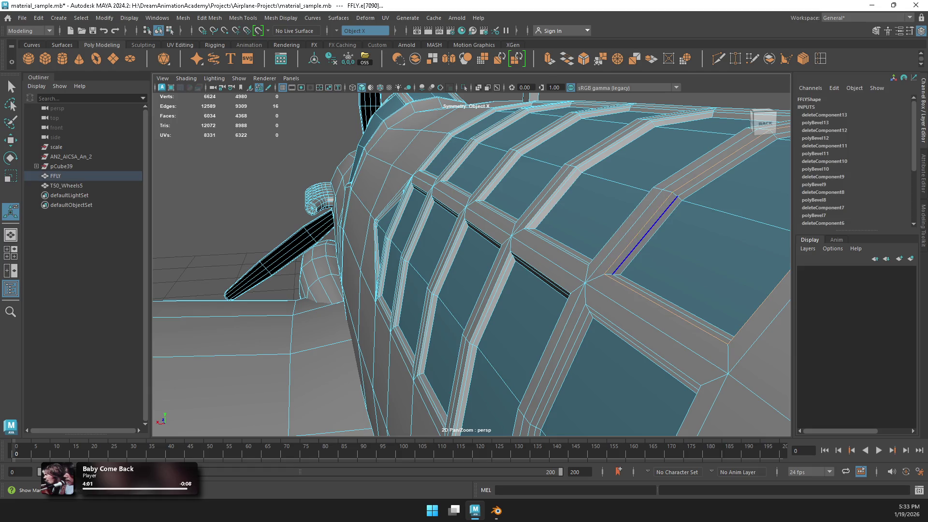
key(ctrl+b)
key(Delete)
Step: Groove the lower window frame edge, check the grooves, and return to object mode
click(563, 370)
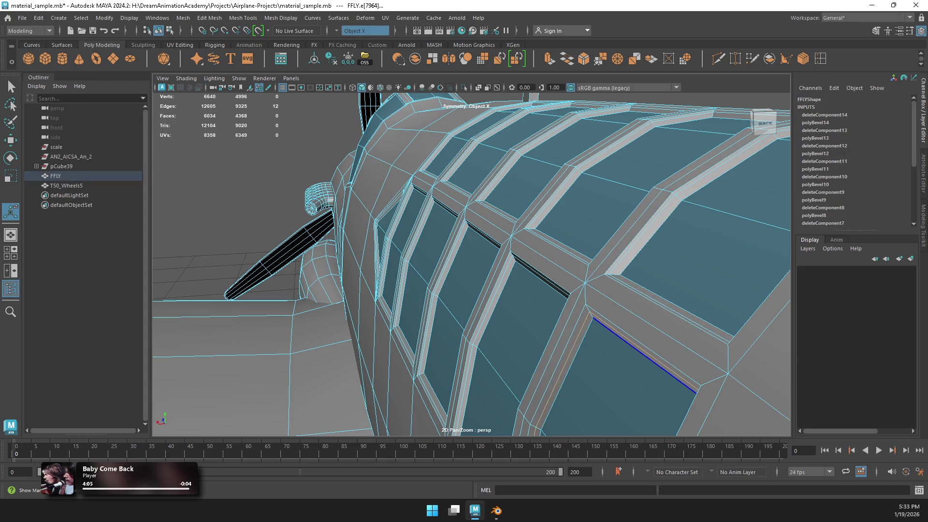
key(ctrl+b)
key(Delete)
mouse_move(471, 266)
alt+mouse_down()
mouse_move(532, 251)
mouse_move(435, 271)
mouse_move(483, 232)
mouse_move(491, 203)
mouse_move(411, 217)
mouse_move(508, 193)
mouse_move(604, 189)
mouse_move(582, 225)
alt+mouse_up()
right_click(491, 204)
click(538, 190)
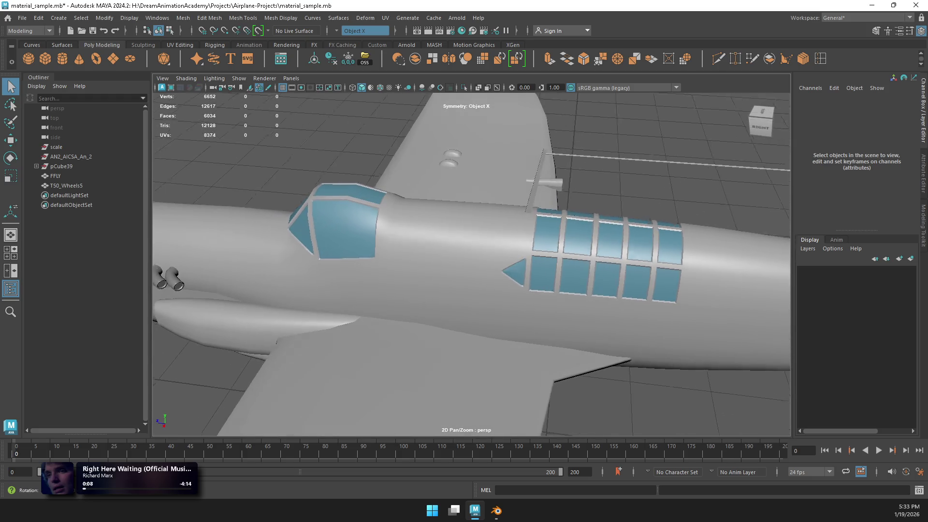
Step: Cut a new edge from the upper to the lower edge of the triangular window frame
scroll(556, 271, up, 10)
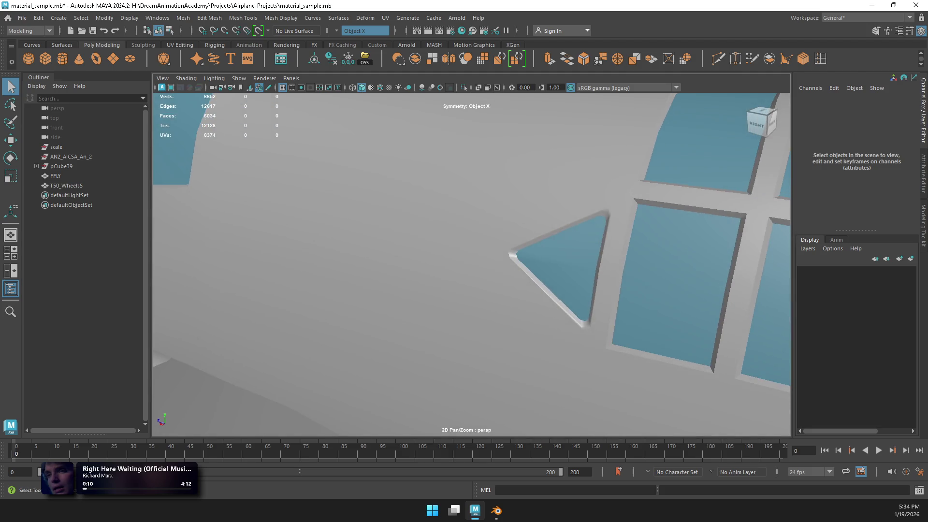
click(56, 175)
key(f)
alt+drag(484, 265, 435, 271)
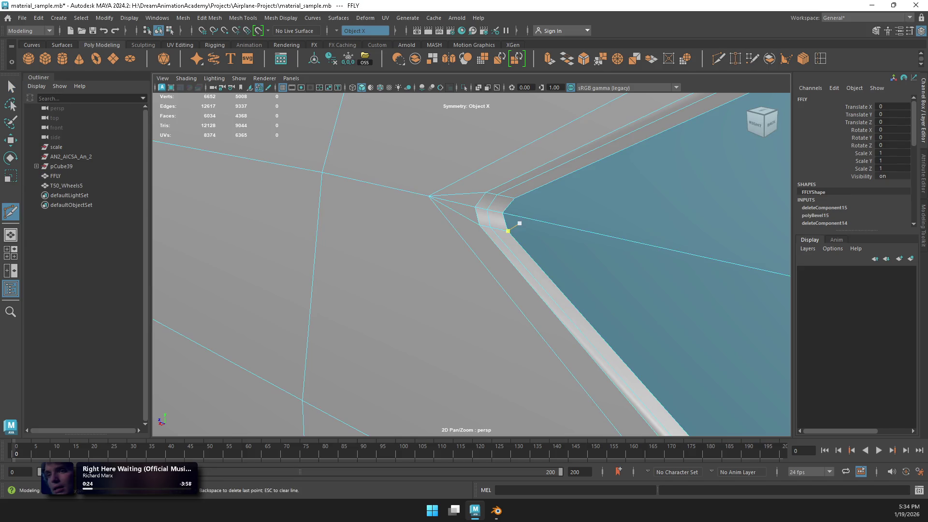
click(514, 198)
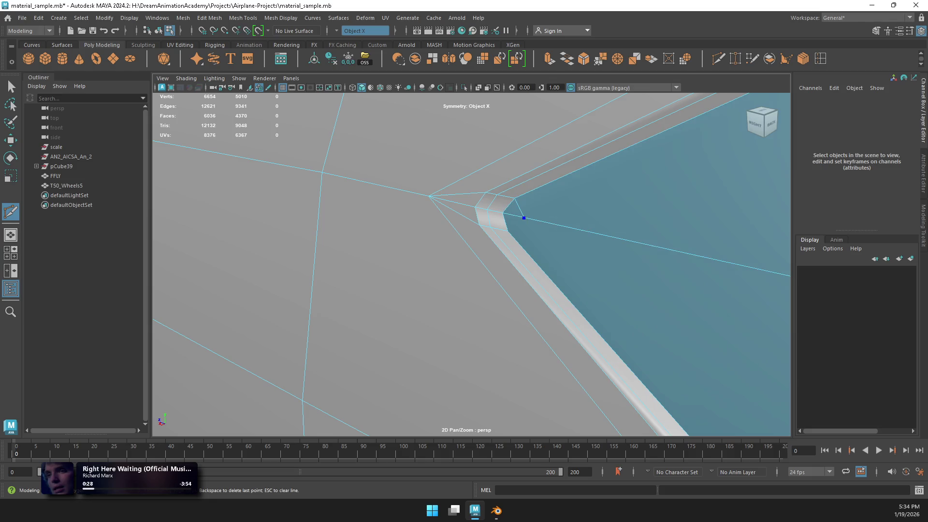
click(524, 217)
key(w)
Step: Frame the whole plane and orbit around it to inspect the new cut down to the cockpit
scroll(531, 232, down, 5)
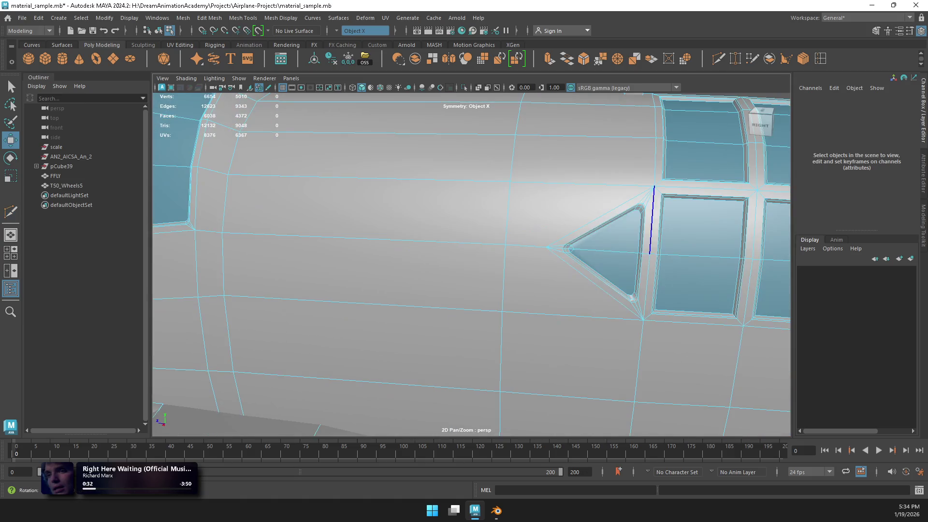
right_drag(623, 222, 657, 207)
scroll(657, 206, down, 3)
mouse_move(629, 223)
alt+mouse_down()
mouse_move(532, 238)
mouse_move(527, 205)
mouse_move(261, 221)
alt+mouse_up()
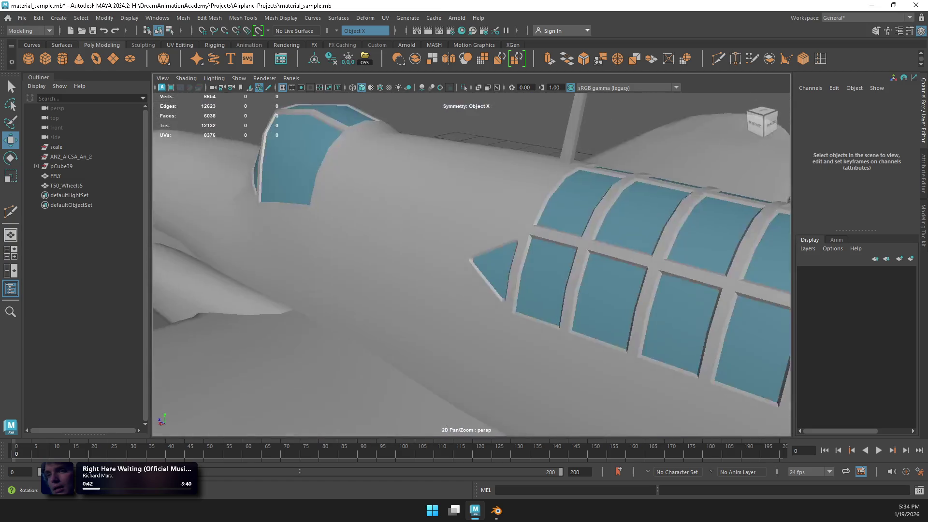
key(f)
right_drag(542, 221, 588, 341)
alt+drag(471, 242, 442, 319)
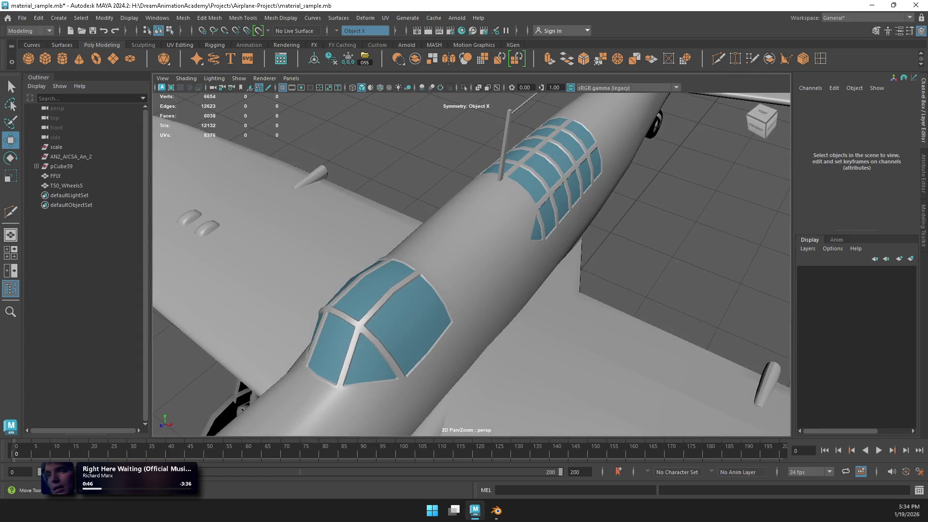
Step: Select the faces of the vertical antenna bar behind the cockpit on FFLY
click(55, 176)
key(f)
scroll(471, 263, up, 10)
mouse_move(471, 264)
alt+mouse_down()
mouse_move(416, 285)
mouse_move(450, 223)
alt+mouse_up()
right_click(450, 223)
mouse_move(476, 216)
right_down()
mouse_move(488, 210)
mouse_move(447, 244)
right_up()
right_click(447, 221)
double_click(445, 290)
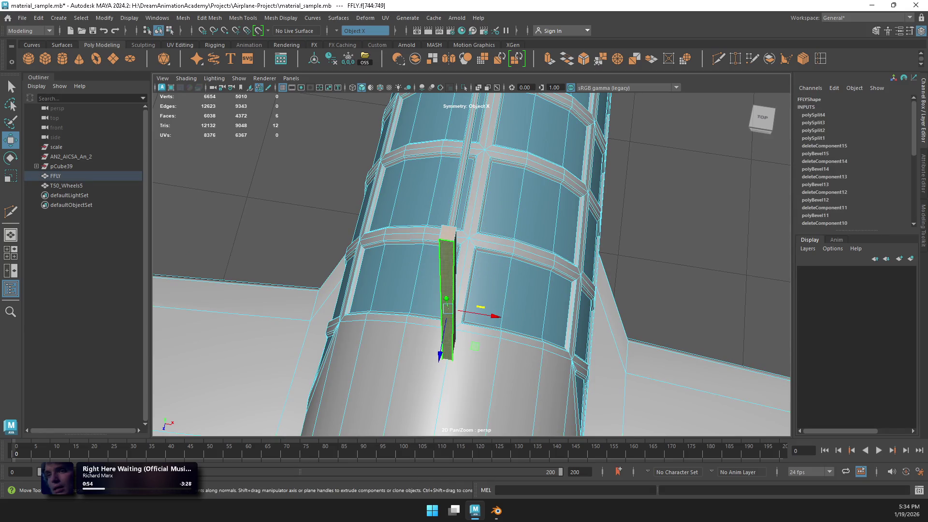
alt+drag(445, 290, 483, 271)
right_drag(488, 183, 490, 145)
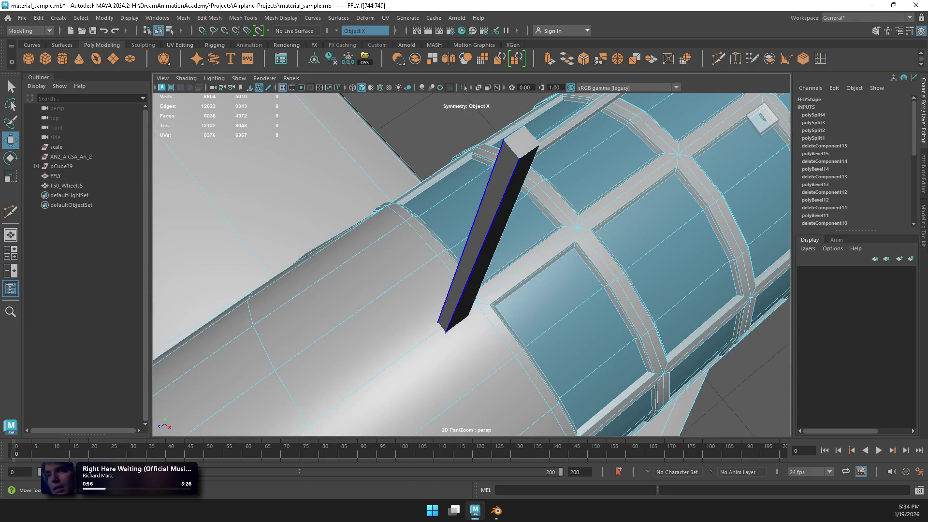
Step: Bevel the bar's edge loop with 2 segments and a 0.3 fraction
click(487, 232)
mouse_move(487, 232)
alt+mouse_down()
mouse_move(464, 246)
mouse_move(425, 223)
mouse_move(448, 271)
mouse_move(483, 218)
alt+mouse_up()
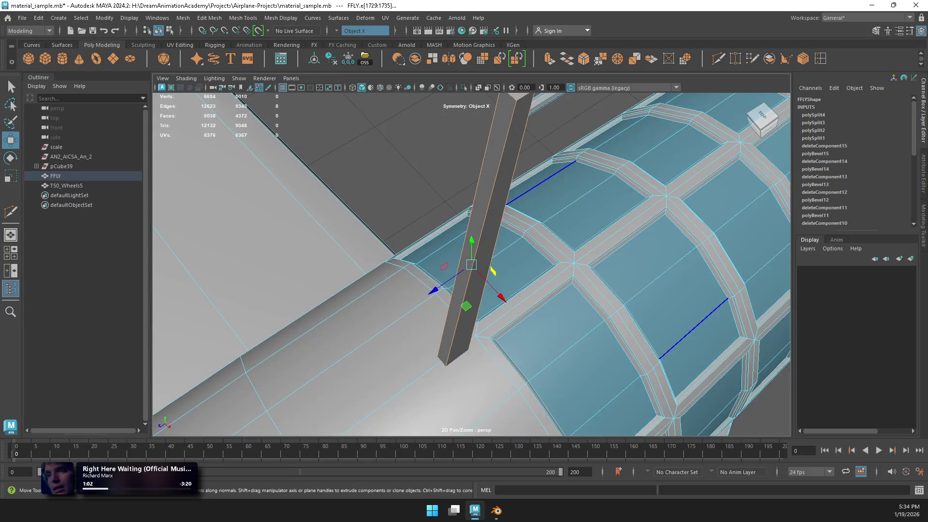
double_click(505, 149)
shift+right_click(510, 150)
click(561, 151)
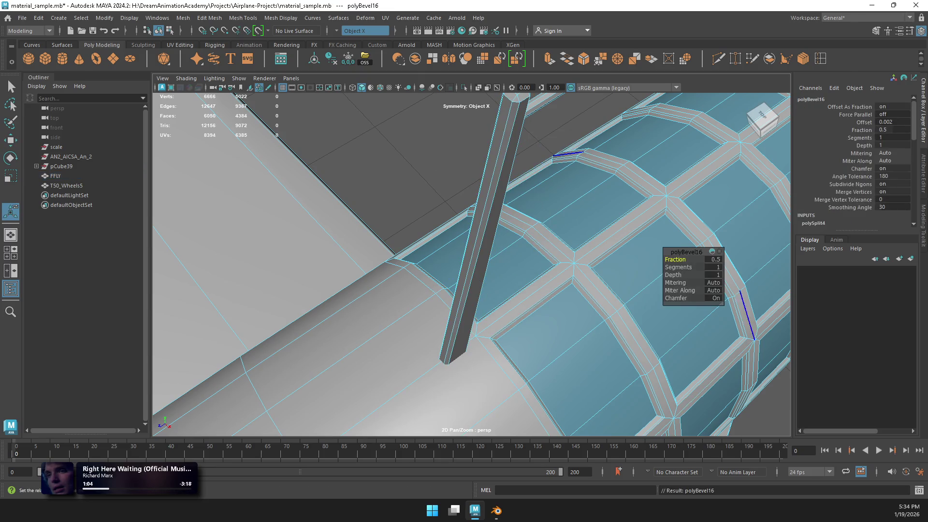
middle_drag(560, 150, 572, 150)
alt+drag(572, 150, 546, 174)
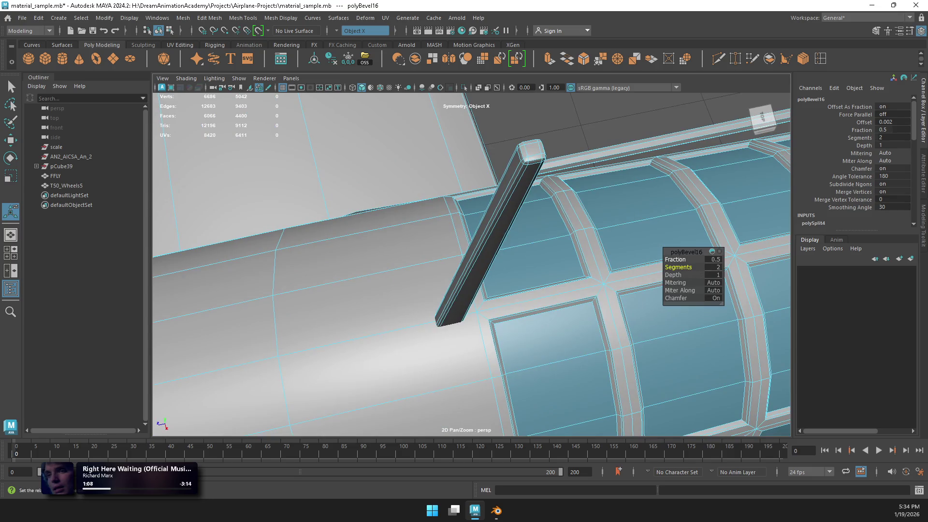
middle_drag(560, 150, 541, 151)
Step: Delete the stray face at the bar's end, viewed from below
mouse_move(525, 155)
right_down()
mouse_move(570, 141)
mouse_move(524, 183)
right_up()
right_click(524, 155)
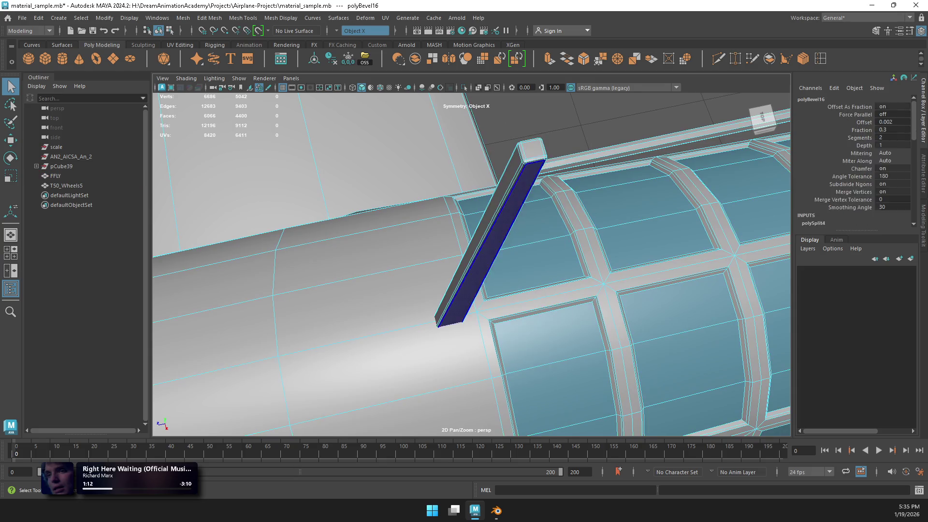
alt+drag(524, 182, 570, 232)
key(alt+b)
click(457, 394)
key(Delete)
key(alt+b)
alt+drag(435, 251, 467, 223)
right_drag(467, 222, 513, 209)
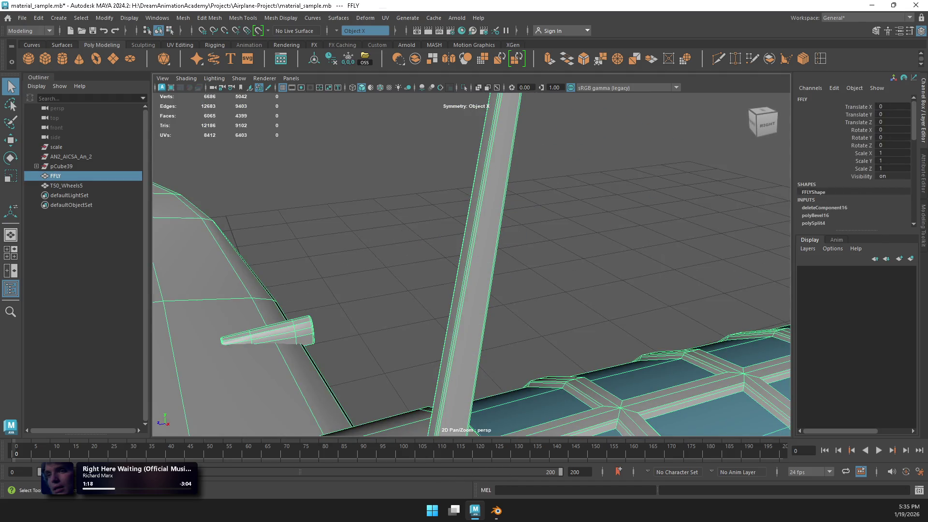
Step: Deselect the body and orbit to a front-left three-quarter view of the whole plane
key(f)
click(512, 208)
alt+drag(512, 208, 435, 225)
alt+drag(471, 290, 604, 281)
alt+right_drag(604, 280, 628, 270)
mouse_move(471, 290)
alt+mouse_down()
mouse_move(471, 263)
mouse_move(531, 258)
alt+mouse_up()
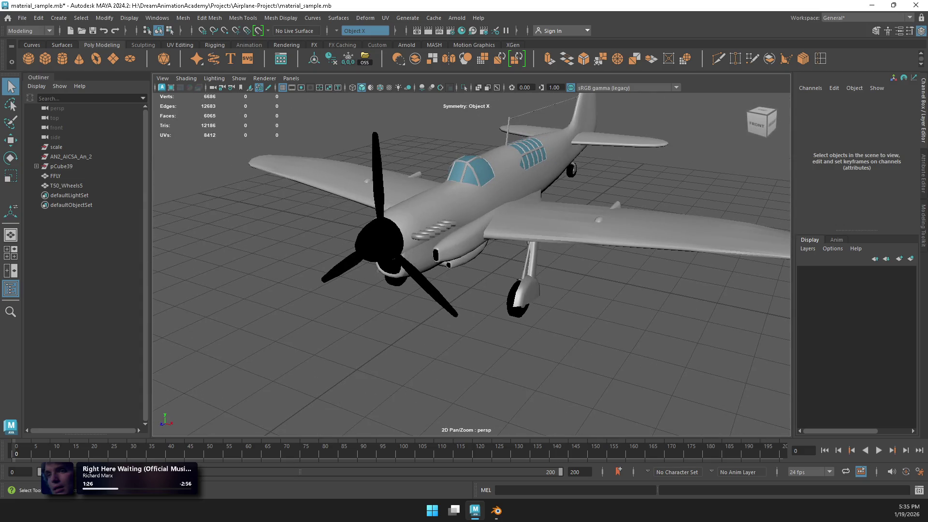
Step: Rename the T50_Wheels5 object to FFLY_Wheels in the Outliner
click(56, 176)
click(66, 185)
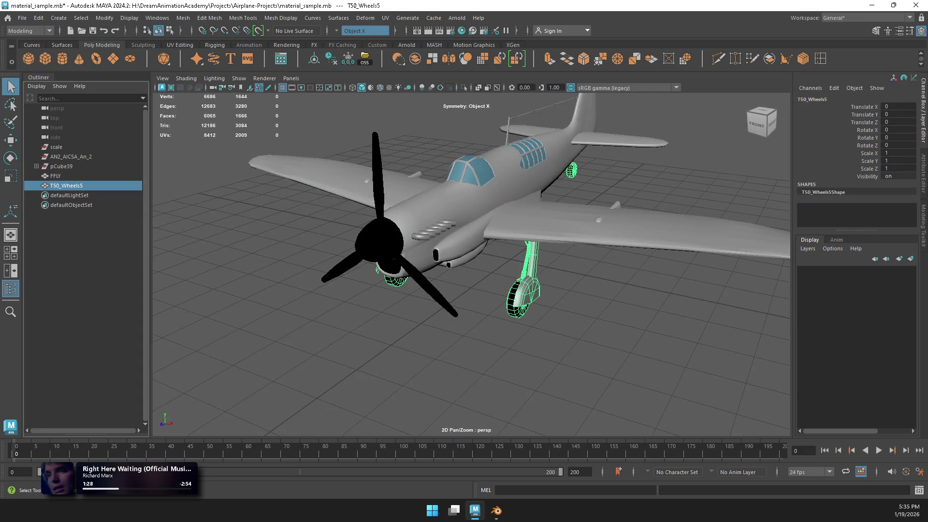
double_click(66, 186)
text(FF)
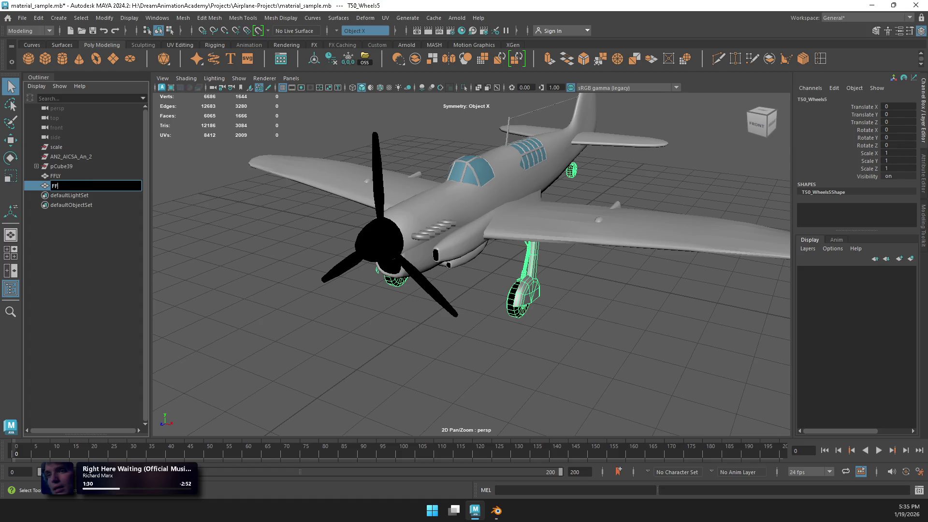
text(LY_Wheels)
key(Return)
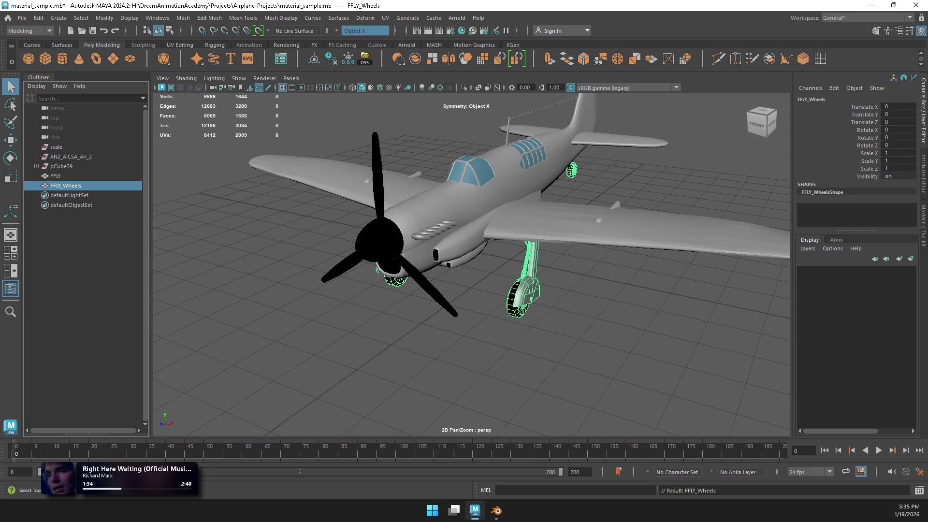
Step: Select FFLY with the wheels, turn symmetry off, and Export Selection, then go to Blender
ctrl+click(55, 176)
click(365, 30)
key(Up)
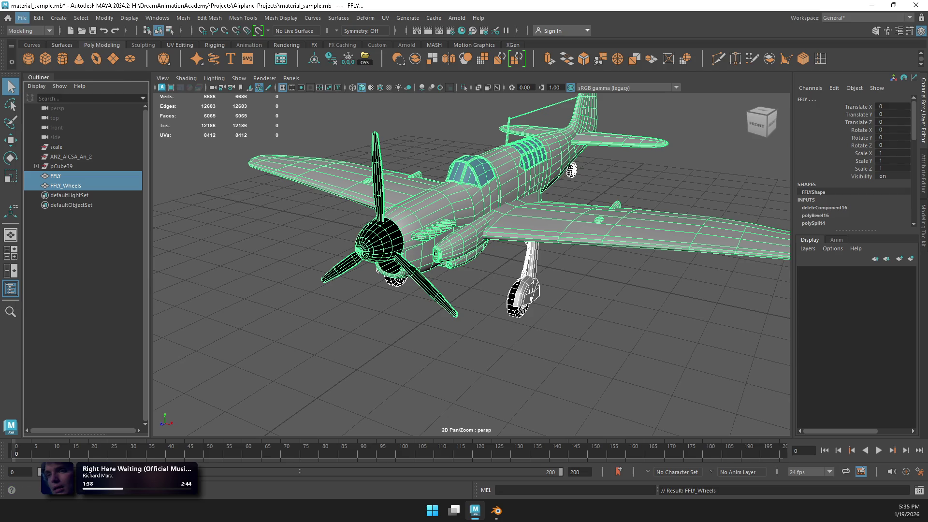
click(22, 18)
click(54, 146)
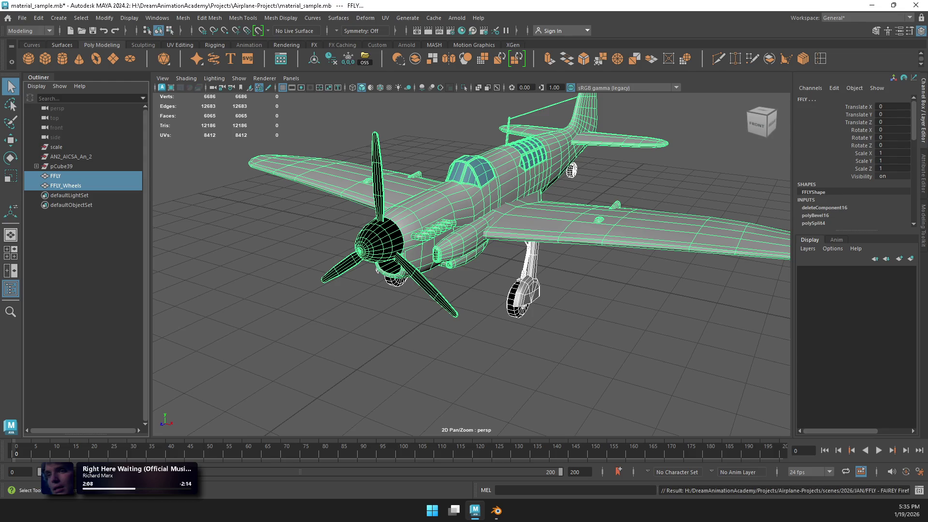
click(497, 510)
Step: Start a new General scene, discarding the unsaved changes
key(ctrl+n)
click(227, 255)
click(479, 272)
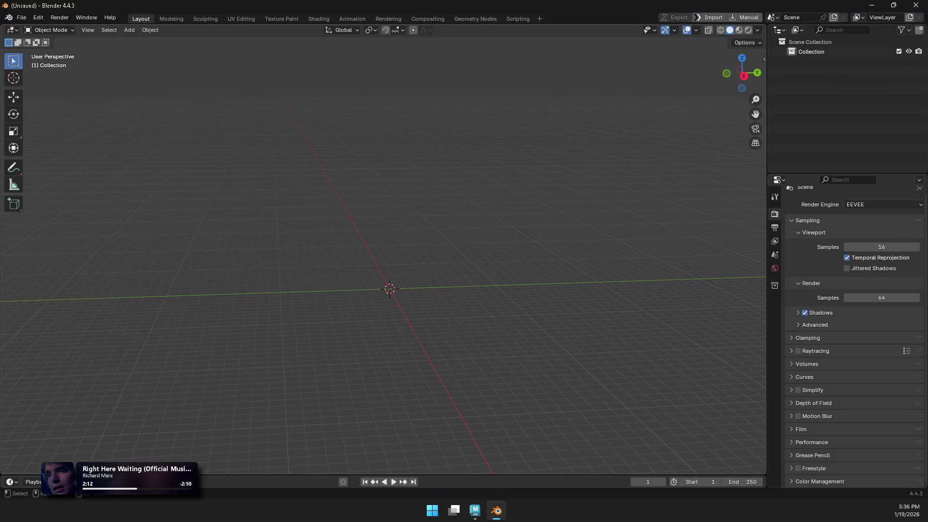
Step: Import the Firefly FBX from FFLY\04_EXPORT\02_FBX, bringing in FFLY and FFLY_Wheels
click(22, 17)
mouse_move(63, 155)
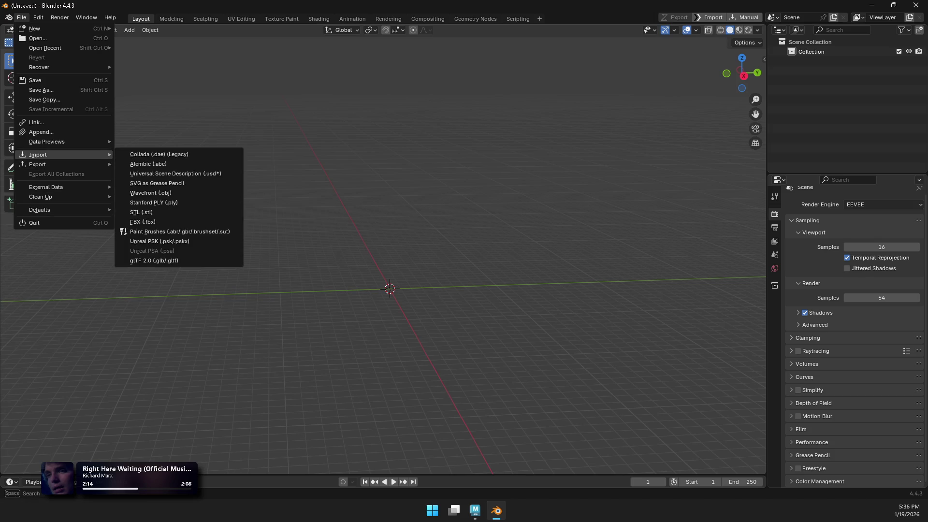
click(142, 222)
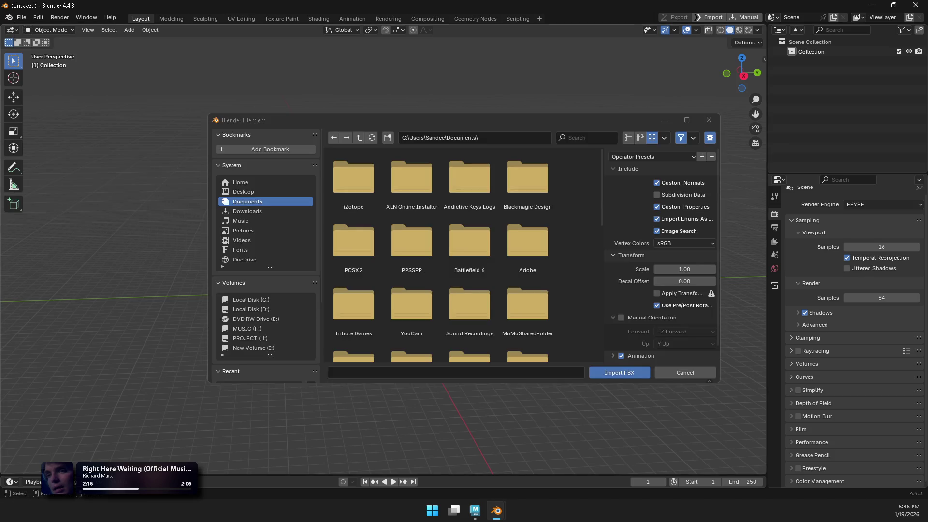
scroll(266, 241, down, 4)
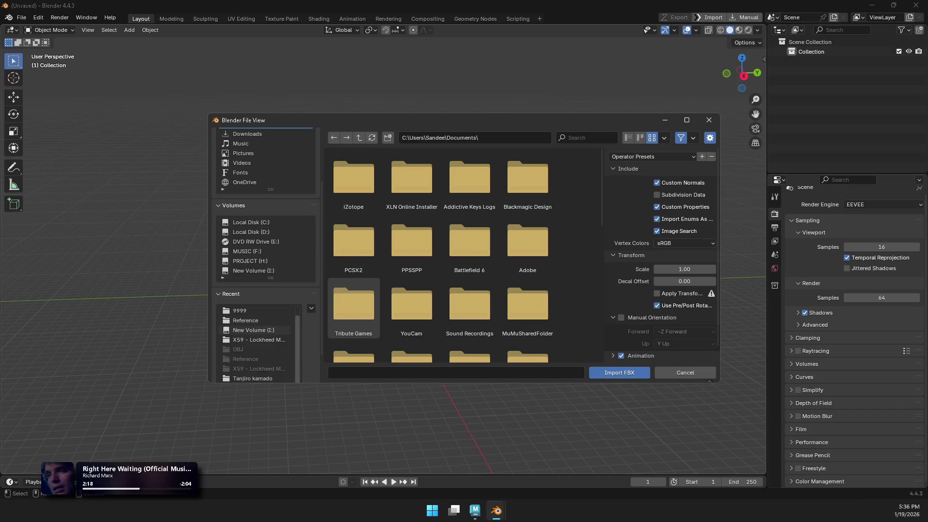
click(259, 339)
click(359, 137)
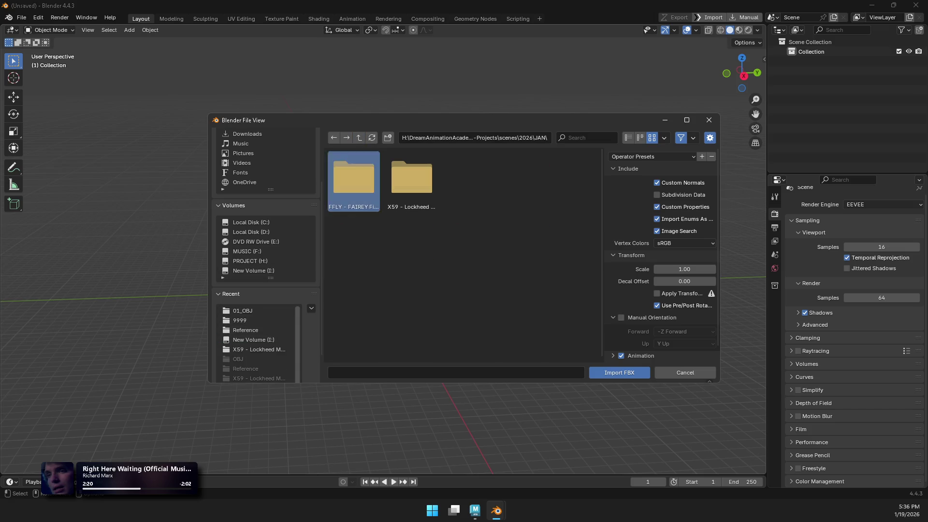
double_click(354, 179)
double_click(469, 179)
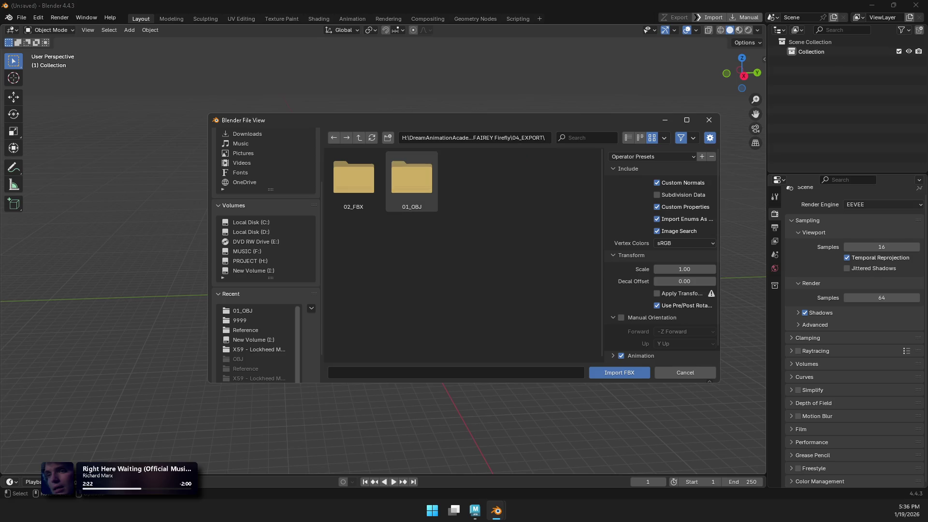
double_click(354, 179)
click(354, 179)
click(619, 372)
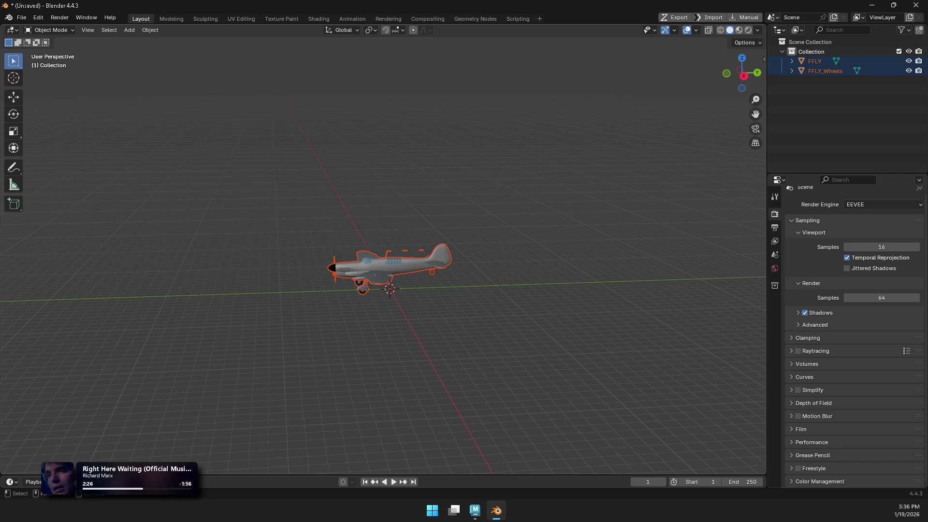
key(n)
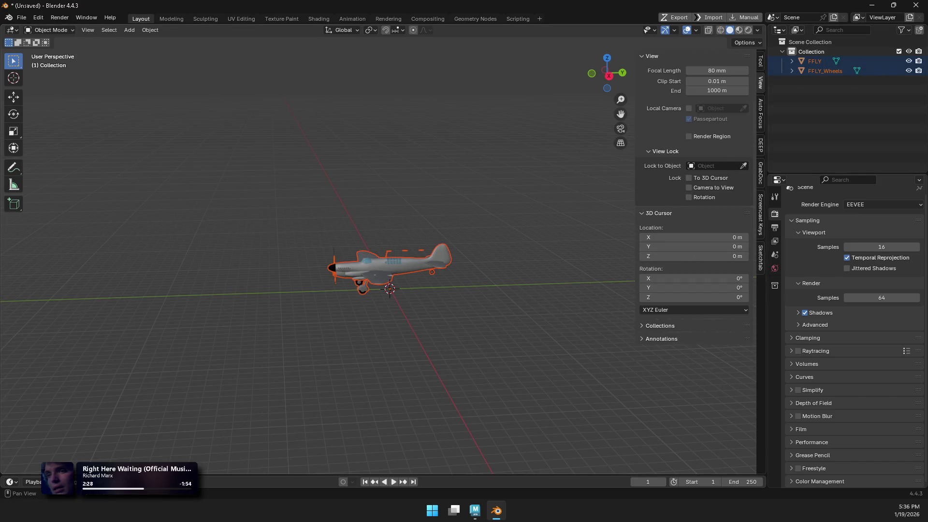
key(alt+a)
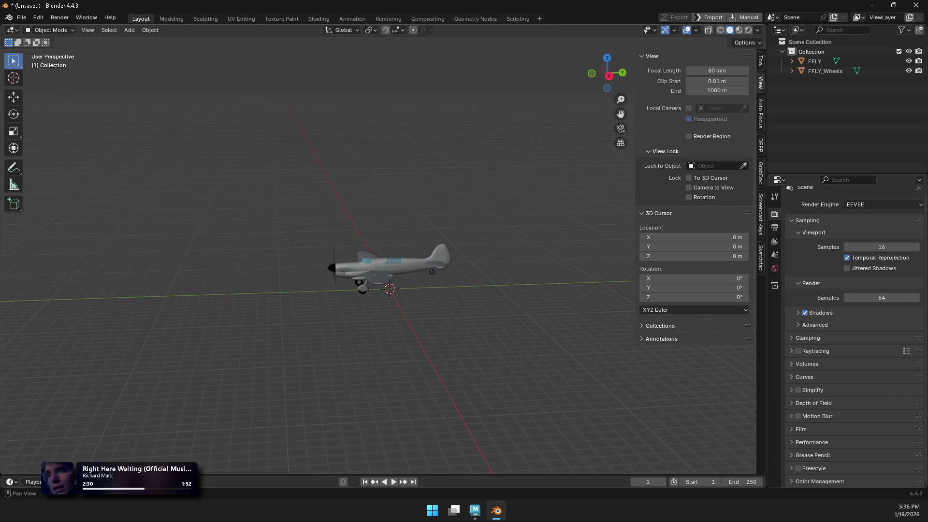
Step: Inspect the imported FFLY body's transform values in the Item sidebar
click(391, 263)
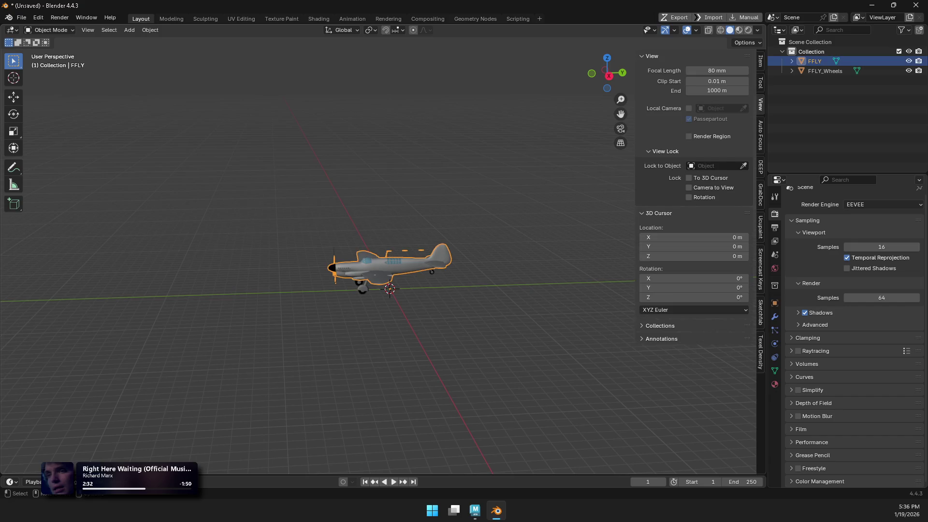
key(alt+a)
click(760, 60)
scroll(389, 271, down, 1)
scroll(390, 270, up, 2)
click(389, 264)
key(alt+a)
ctrl+middle_drag(389, 270, 390, 232)
scroll(389, 263, down, 3)
scroll(389, 264, up, 2)
click(389, 263)
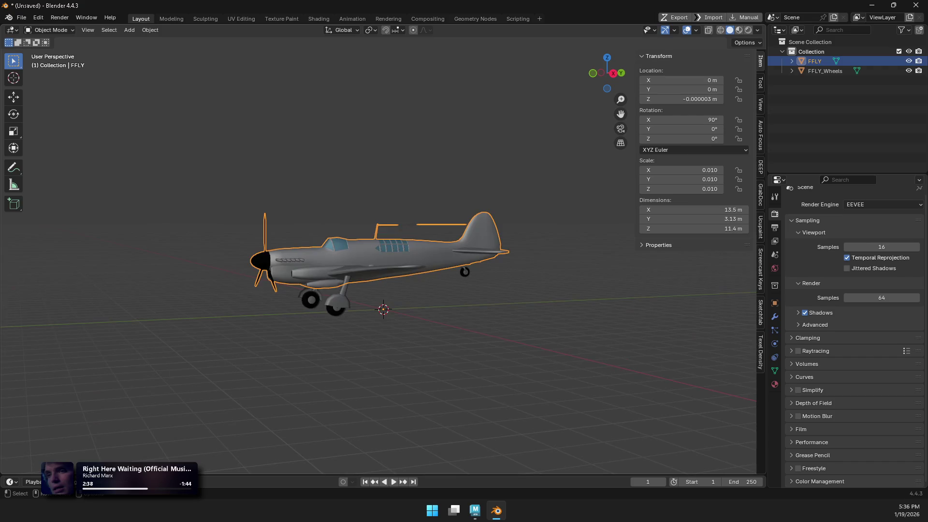
scroll(390, 264, up, 4)
key(alt+a)
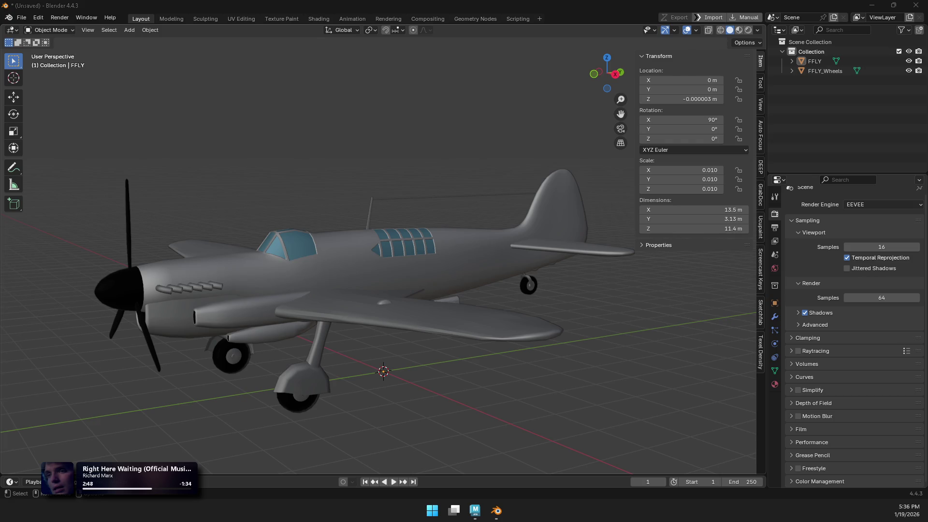
Step: Try a 4.1 m Y dimension and a join of FFLY_Wheels into FFLY, undoing both
click(695, 219)
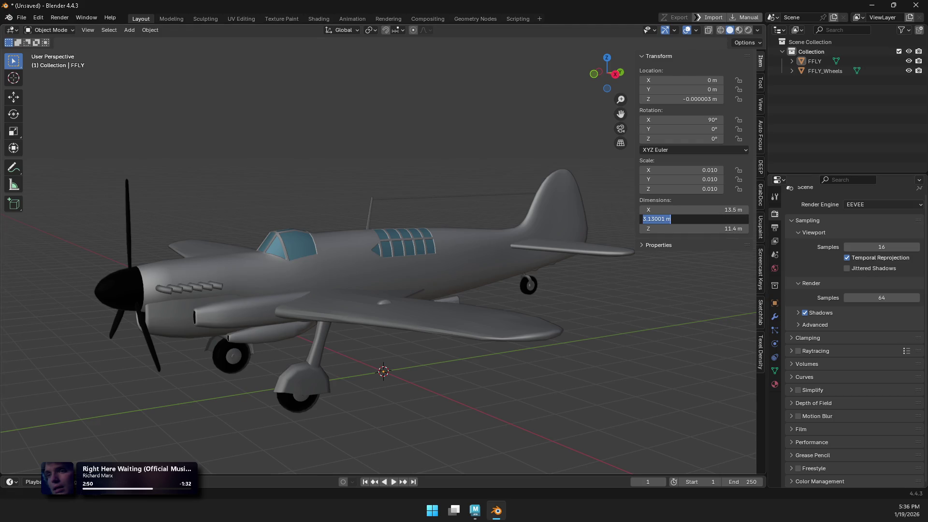
text(4.1)
key(Return)
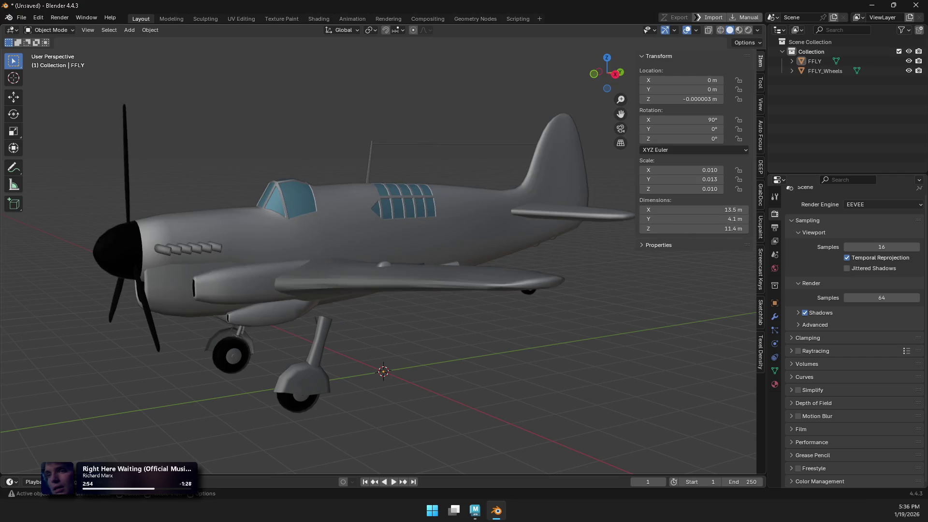
key(ctrl+z)
click(815, 61)
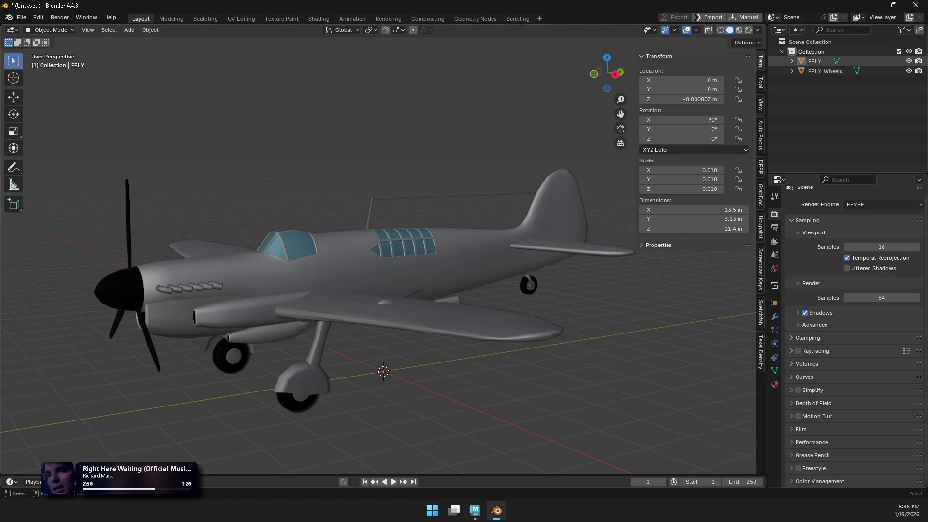
shift+click(824, 70)
key(ctrl+j)
key(ctrl+z)
key(ctrl+z)
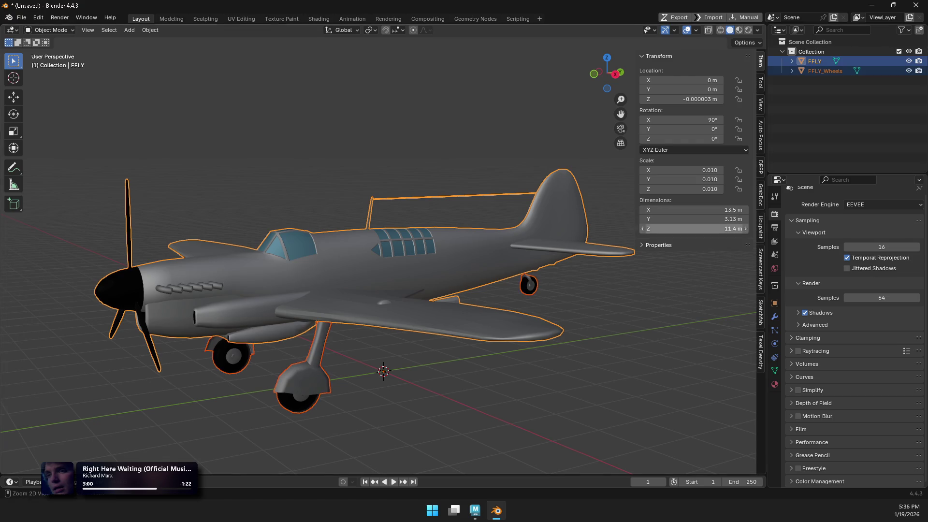
Step: Expand FFLY and FFLY_Wheels in the Outliner to list their meshes and Body, Black, Glass, Dark materials
click(791, 71)
click(791, 61)
click(802, 71)
click(802, 128)
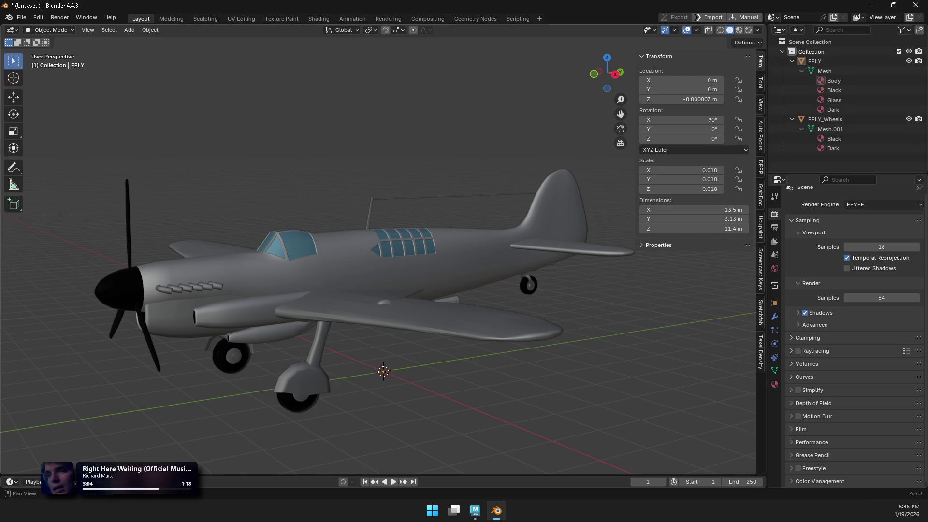
click(815, 61)
Step: Rename the mesh data blocks to FFLY and FFLY_Wheels
double_click(824, 70)
text(FFLY)
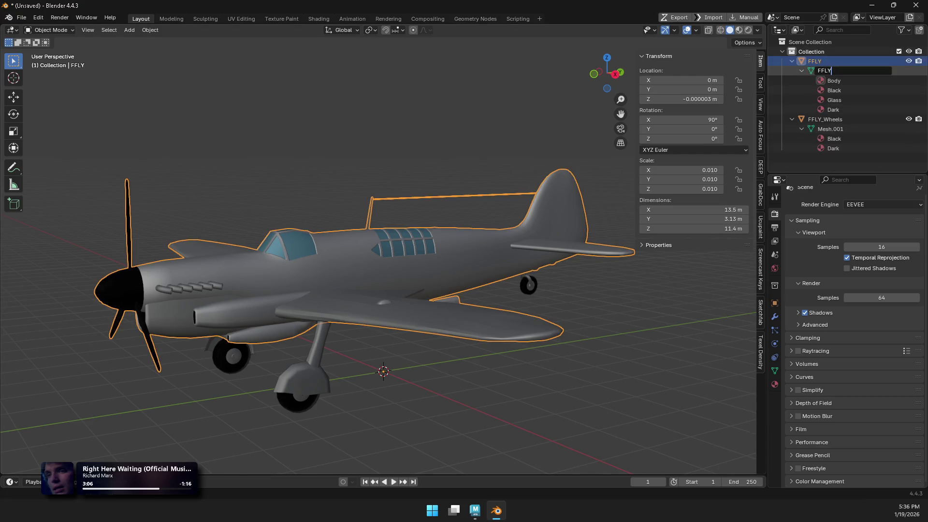
key(Return)
double_click(825, 119)
key(ctrl+c)
key(Escape)
double_click(830, 128)
key(ctrl+v)
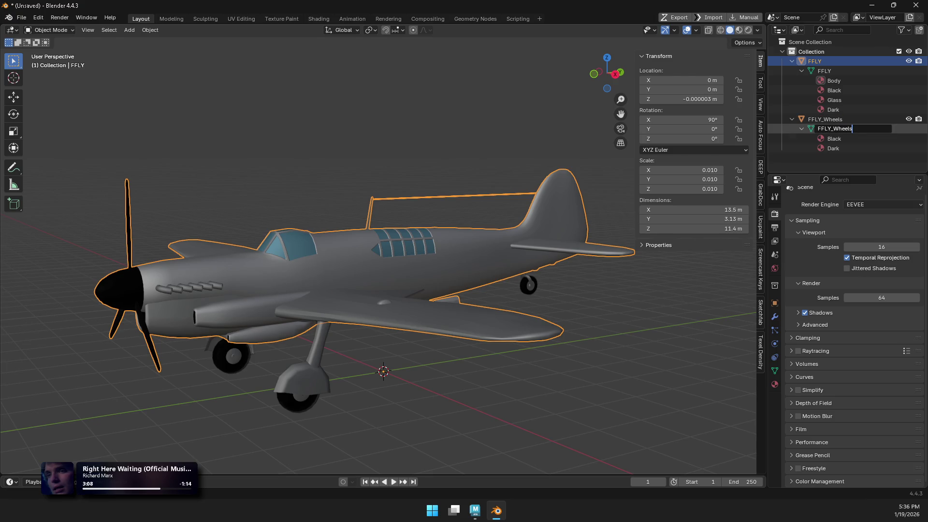
key(Return)
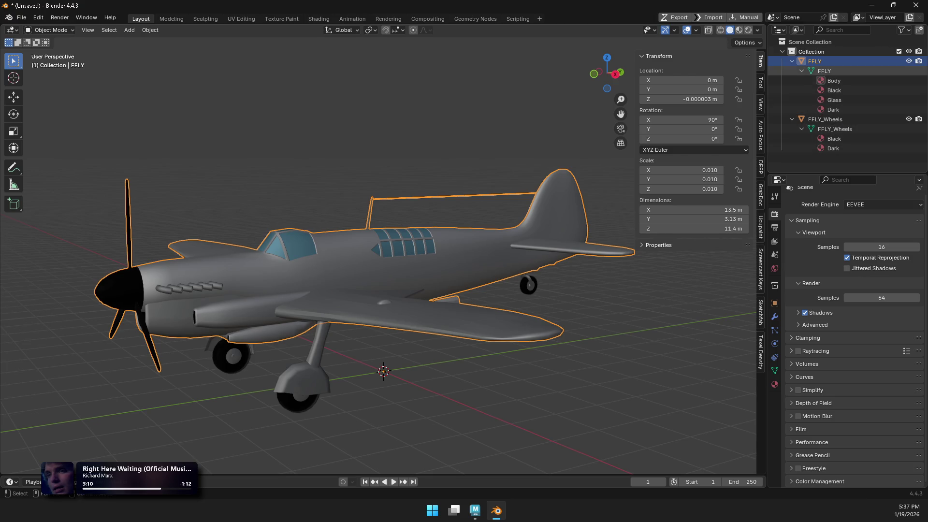
Step: Rename the Glass material to '1 Glass' and move it to the top slot
click(833, 80)
click(774, 384)
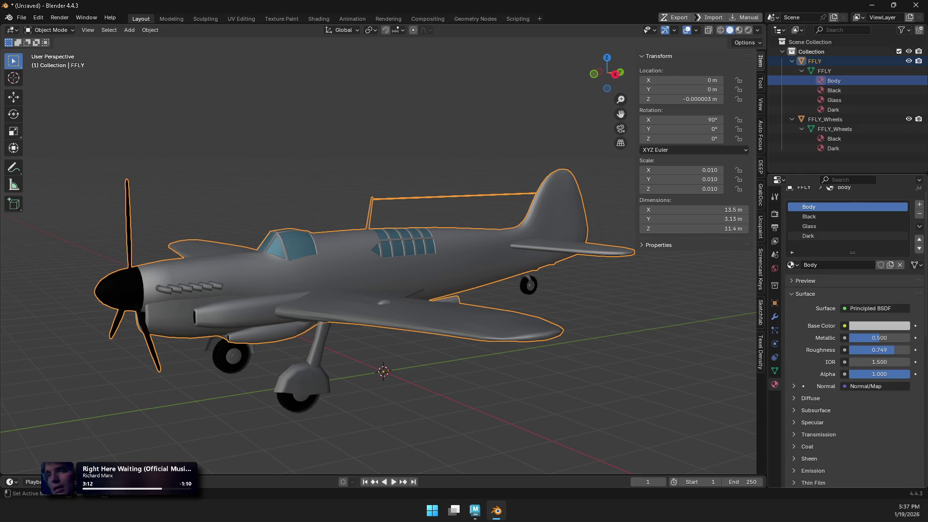
click(808, 226)
key(Escape)
click(838, 265)
key(Home)
text(1)
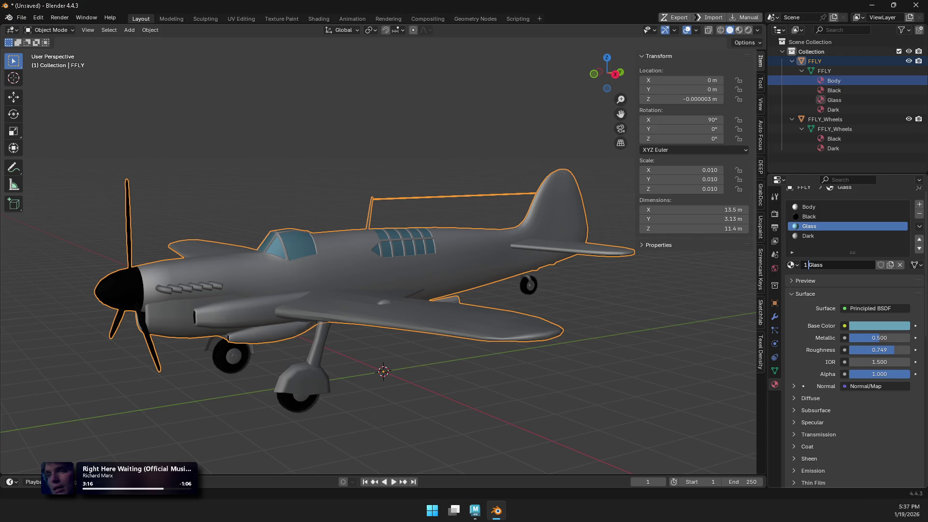
key(Return)
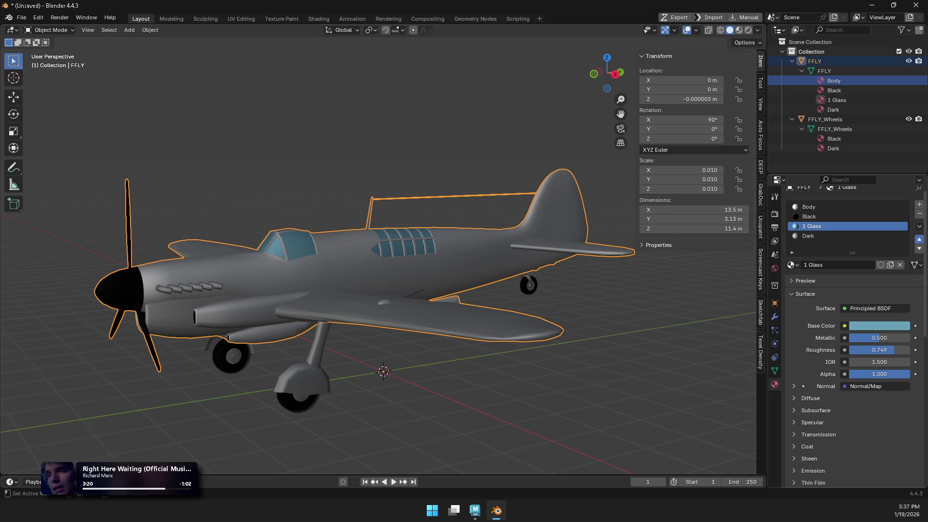
click(919, 238)
click(919, 238)
Step: Rename the Body and Dark materials to '2 Body' and '3 Dark'
click(808, 216)
click(838, 265)
key(Home)
text(2)
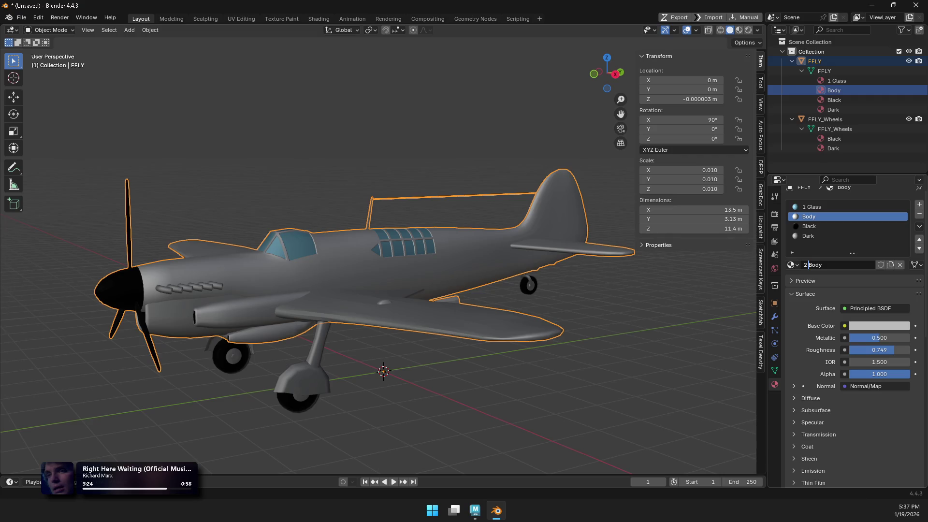
key(Return)
click(808, 236)
click(839, 265)
key(Home)
text(3)
key(Return)
Step: Rename Black to '4 Black' and confirm FFLY_Wheels shares the numbered materials
click(808, 235)
click(839, 265)
key(Home)
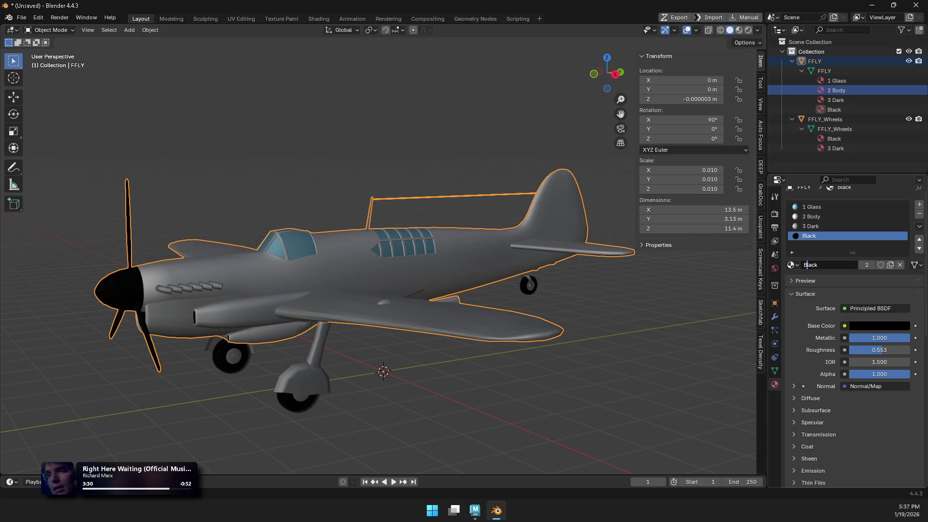
text(4)
key(Return)
click(835, 148)
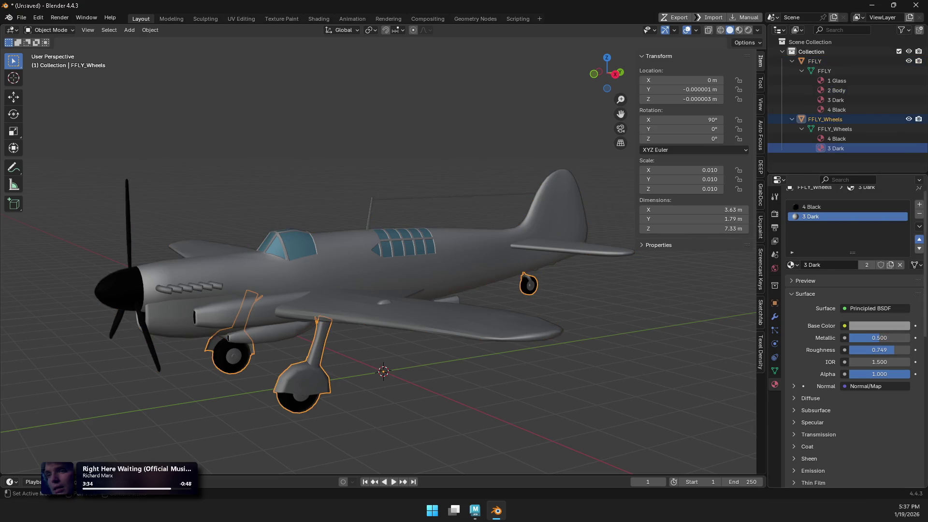
key(alt+a)
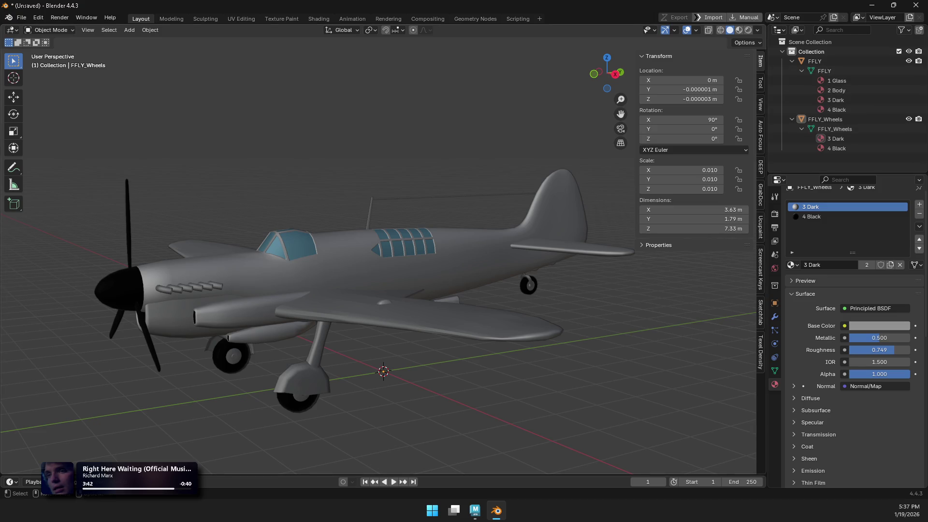
Step: Select the whole plane and export it over 'FFLY - FAIREY Firefly.fbx' in 02_FBX
key(Home)
key(a)
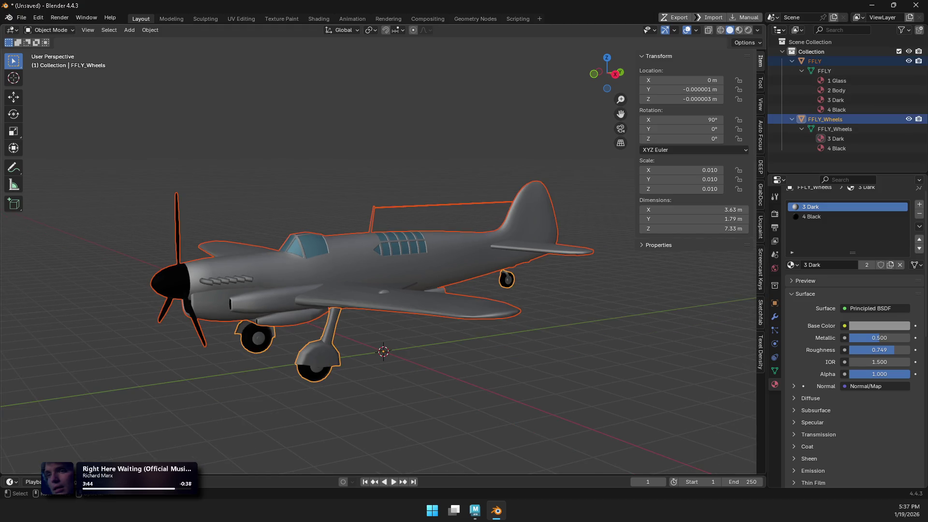
click(22, 18)
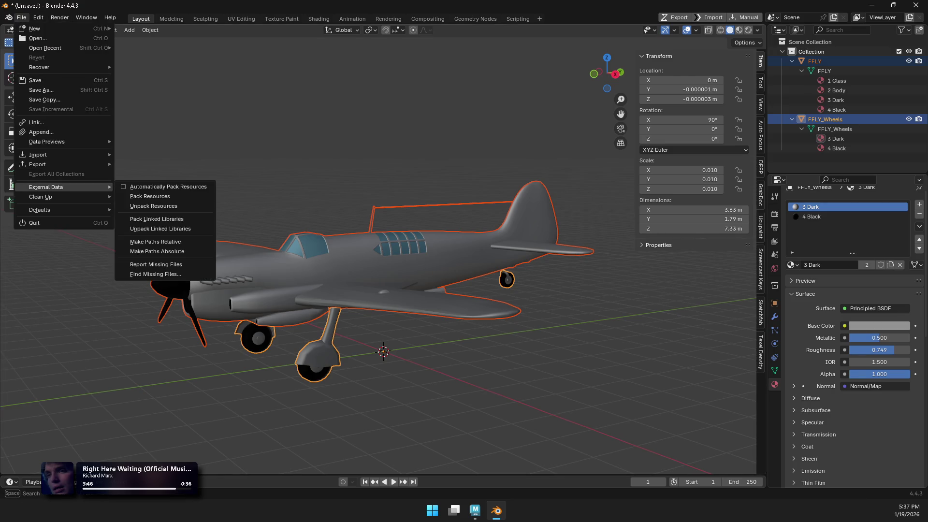
mouse_move(37, 164)
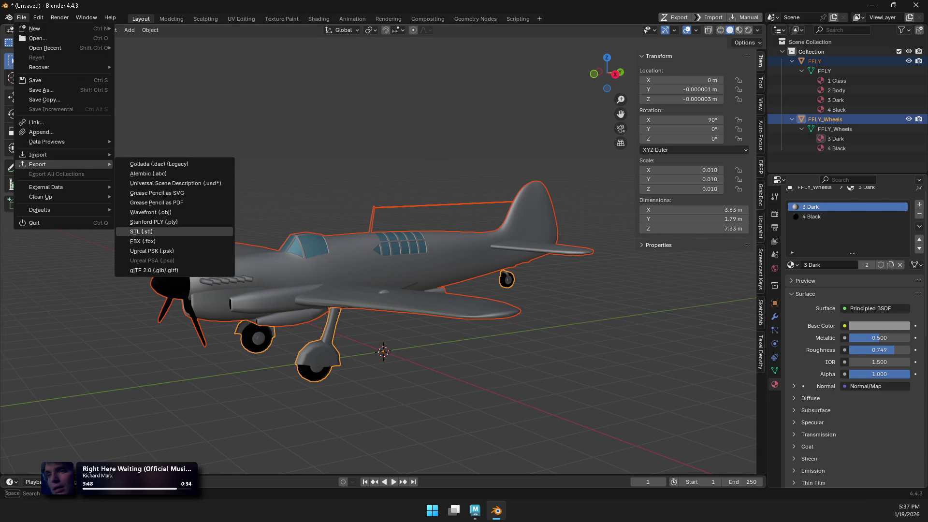
click(142, 242)
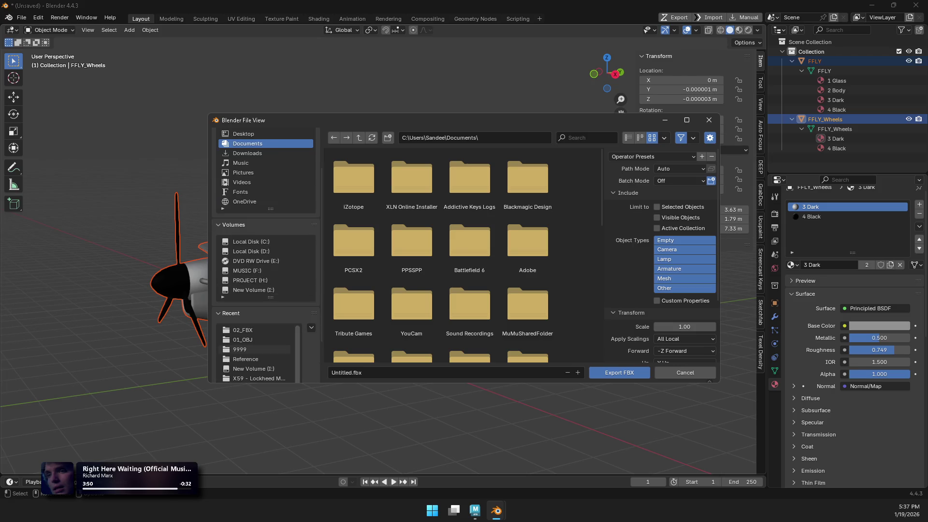
click(242, 329)
click(354, 179)
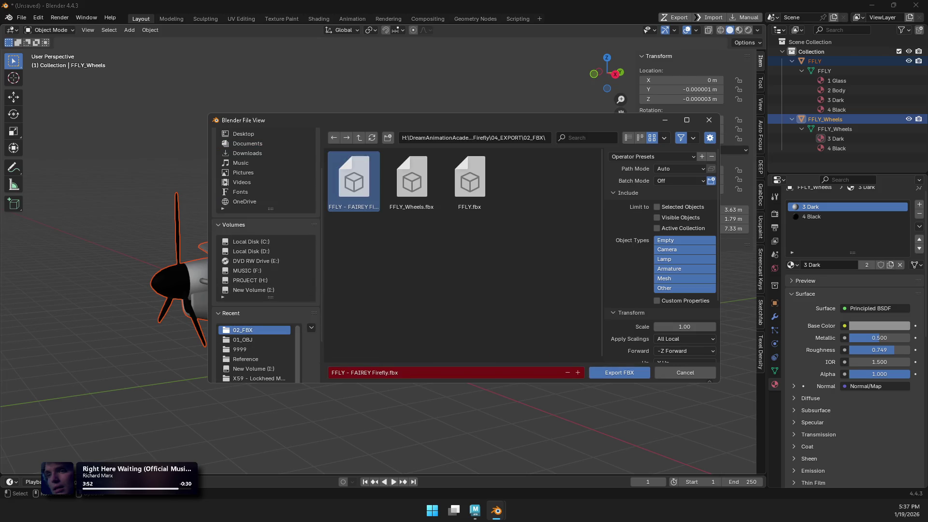
key(Return)
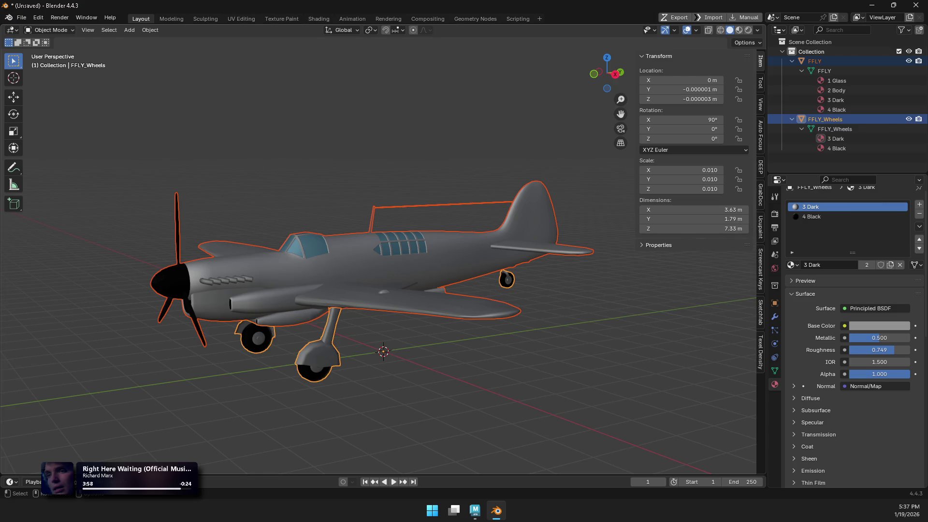
Step: Deselect everything and start a new General file
key(alt+a)
key(ctrl+n)
key(Return)
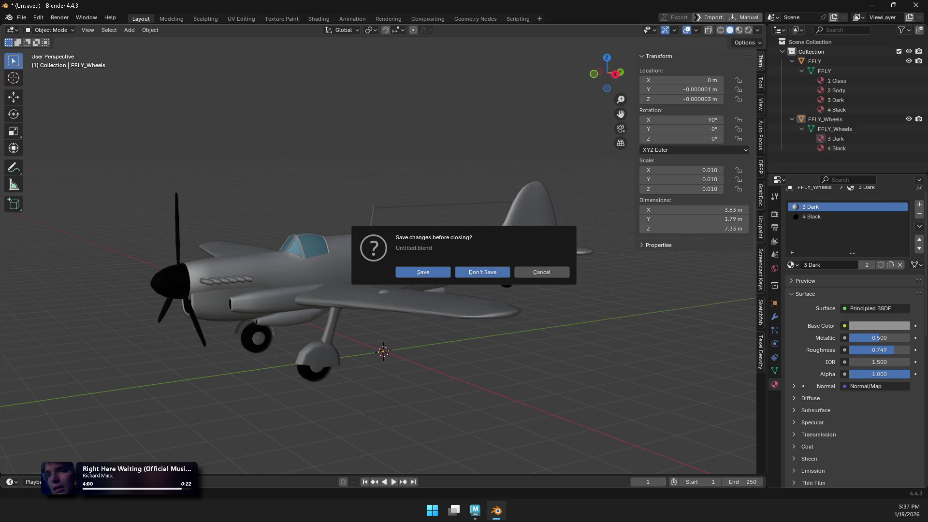
Step: In a fresh scene, import the exported Firefly FBX and check its numbered materials in the Outliner
key(d)
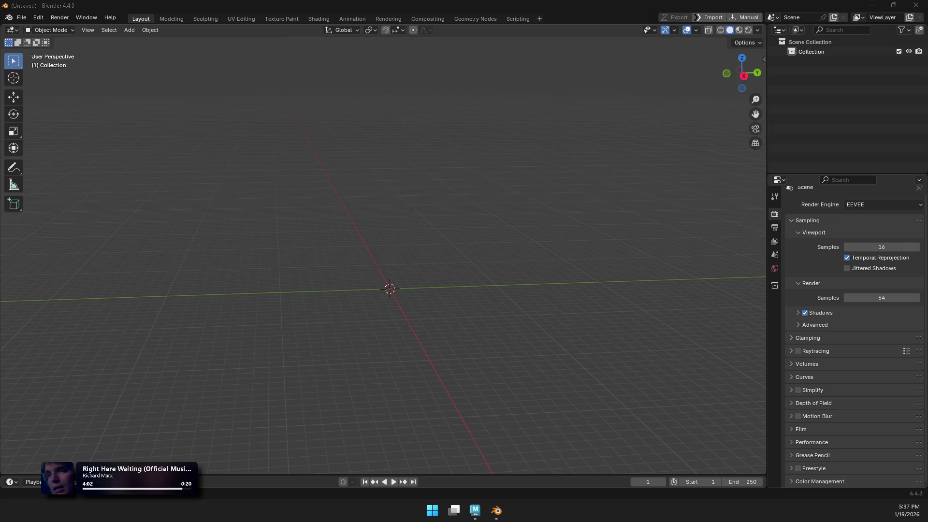
click(237, 213)
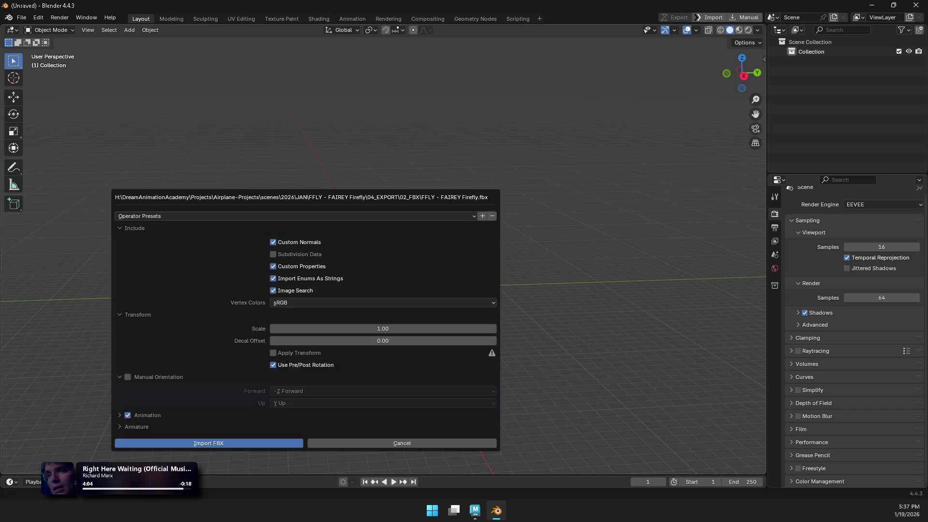
key(Return)
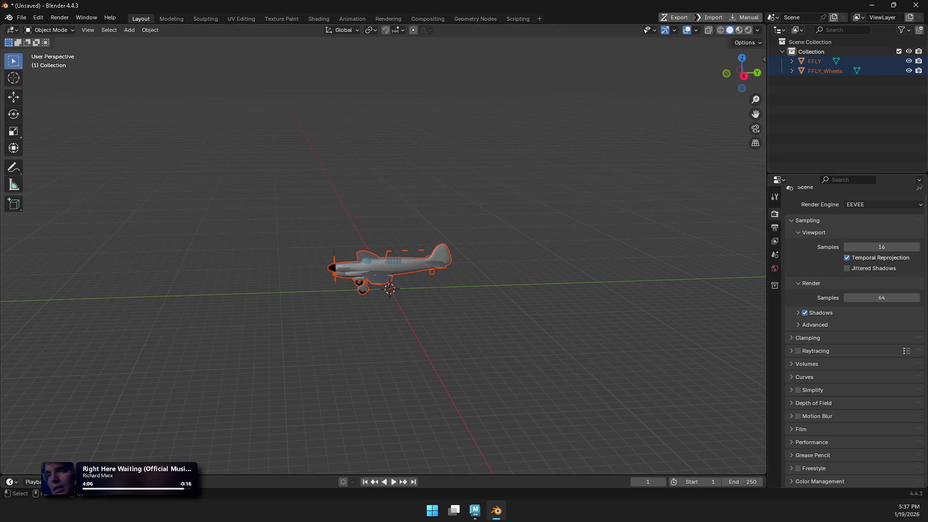
shift+click(792, 61)
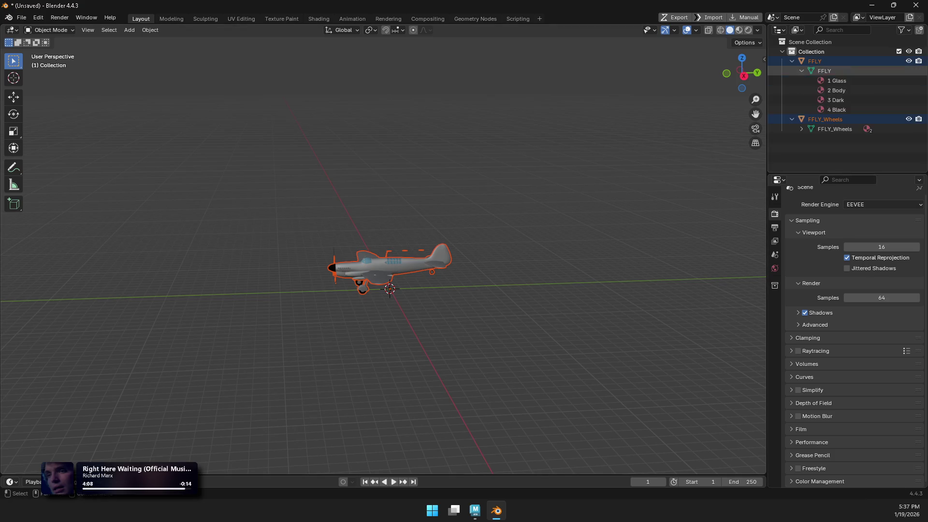
click(801, 129)
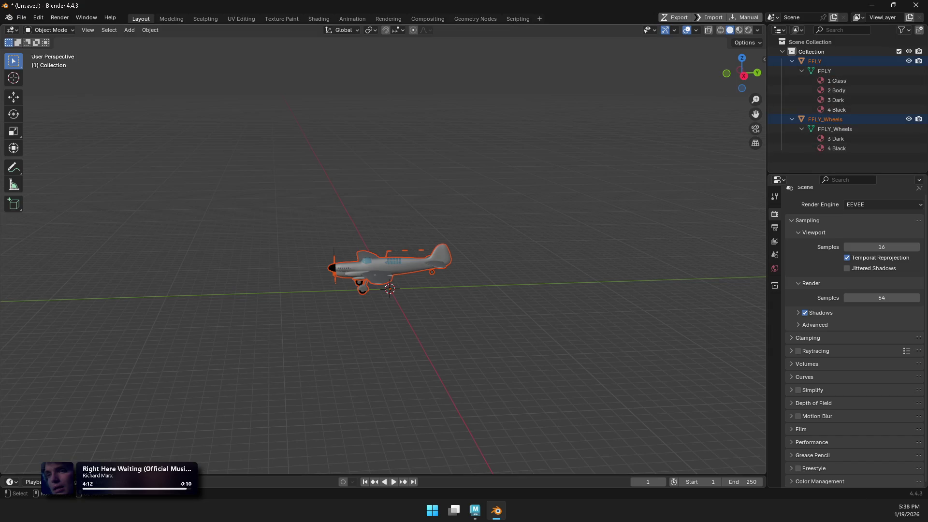
Step: Clear the test import with a new General file without saving, then switch to Maya
key(alt+a)
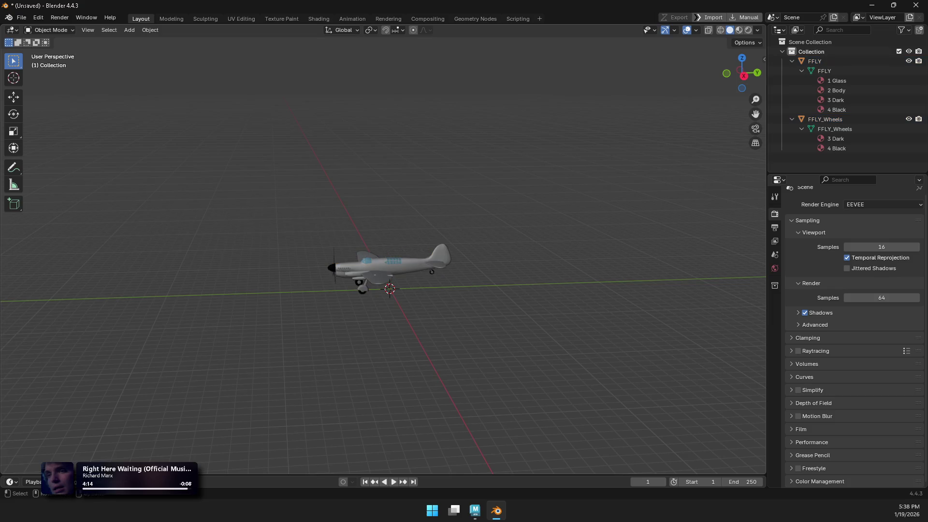
key(ctrl+n)
key(Return)
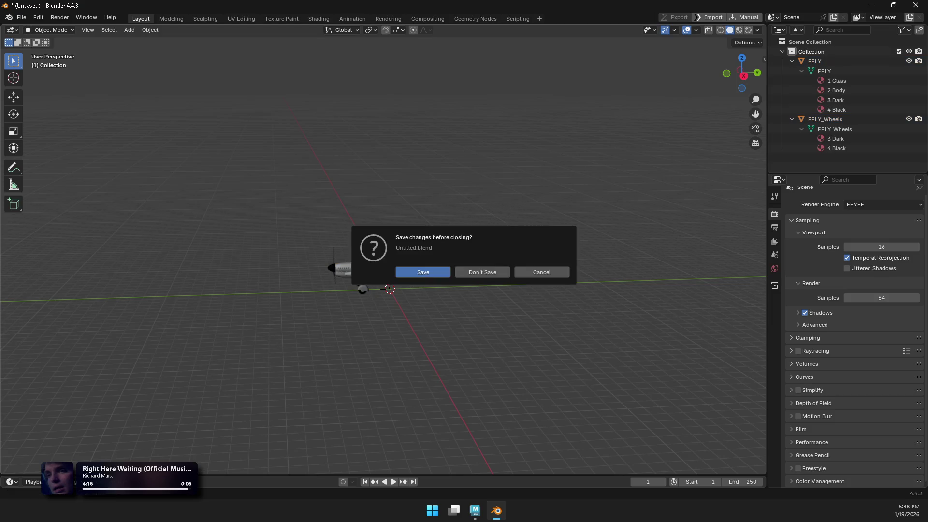
click(482, 272)
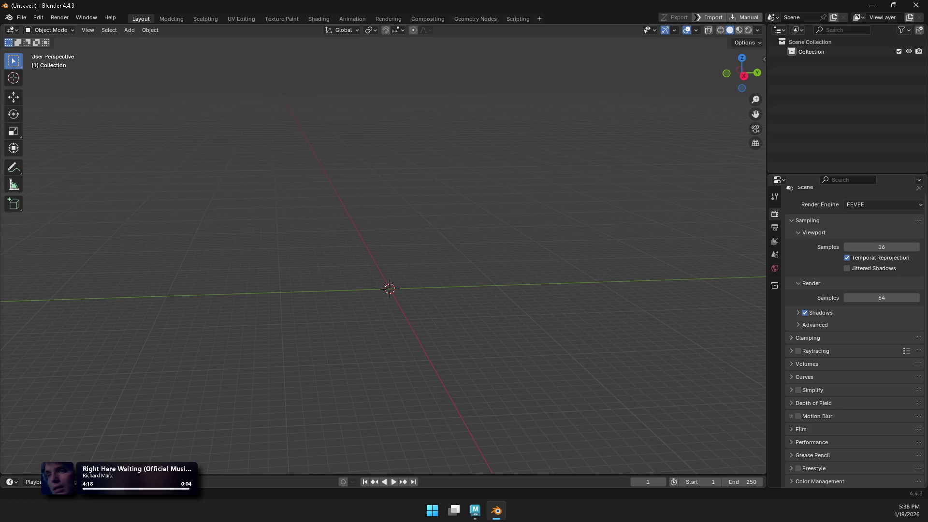
click(872, 5)
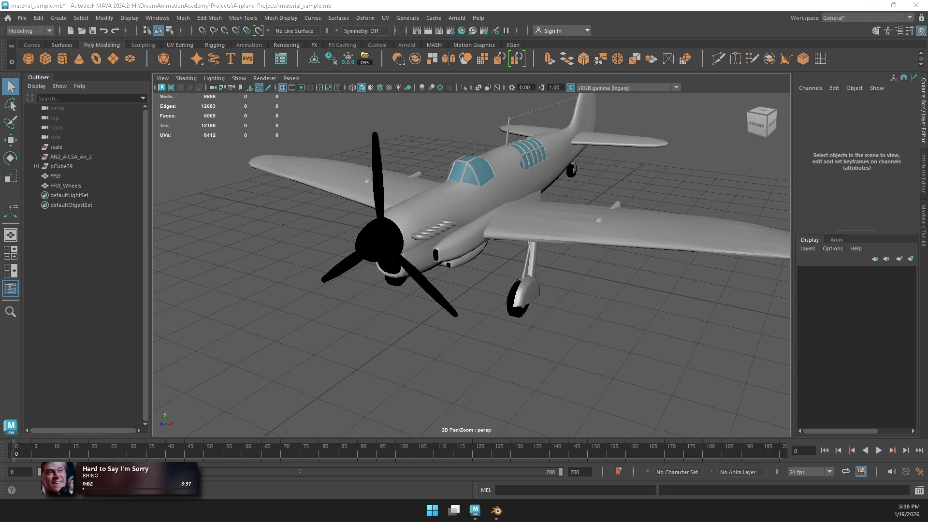
Step: Open 'X59 - Lockheed Martin X-59 Quesst' from recent files, saving material_sample, and orbit the jet
click(8, 17)
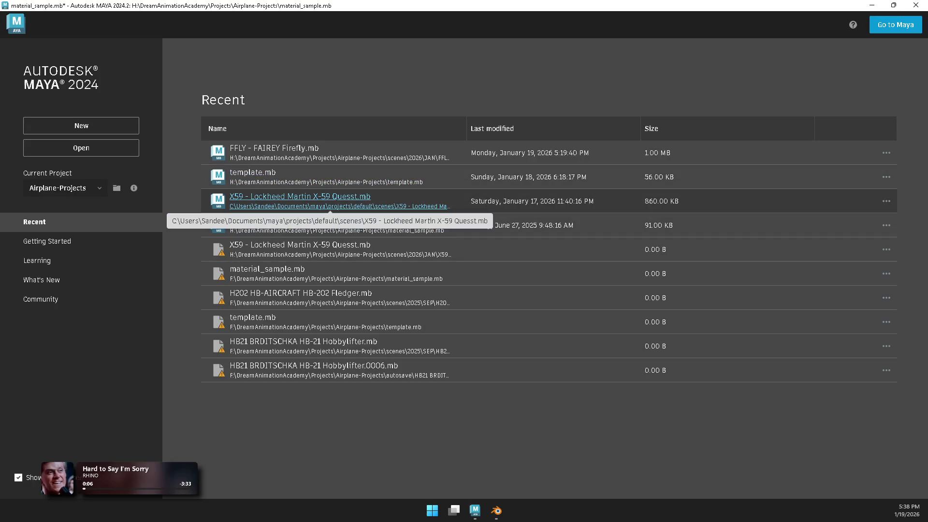
click(330, 208)
click(422, 259)
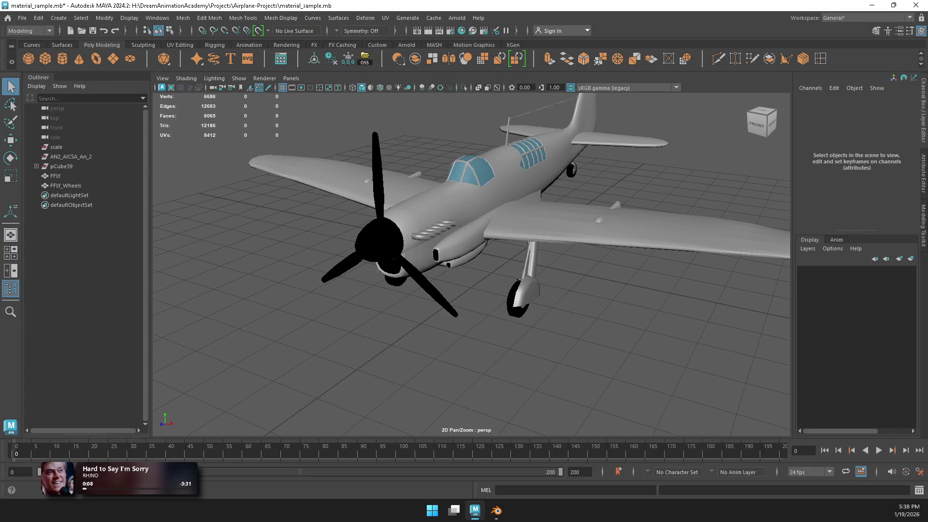
alt+drag(435, 290, 508, 290)
click(22, 17)
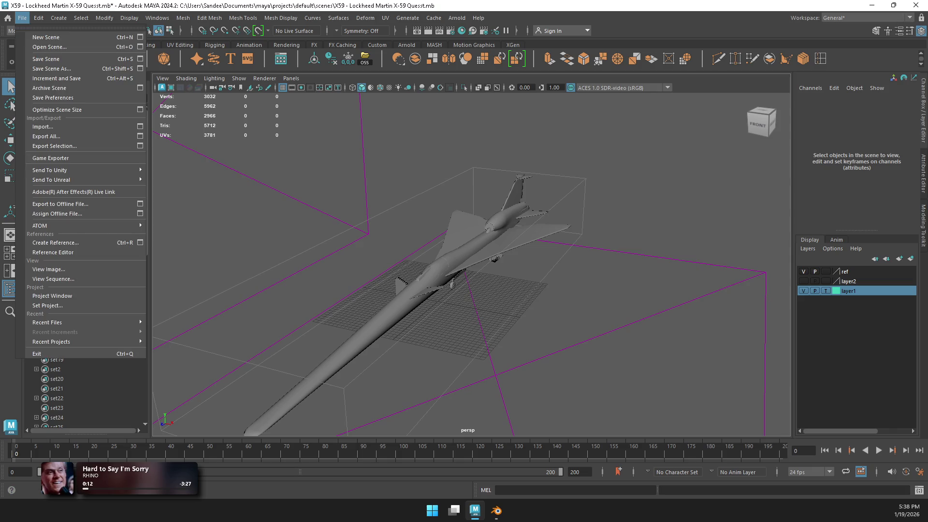
key(Escape)
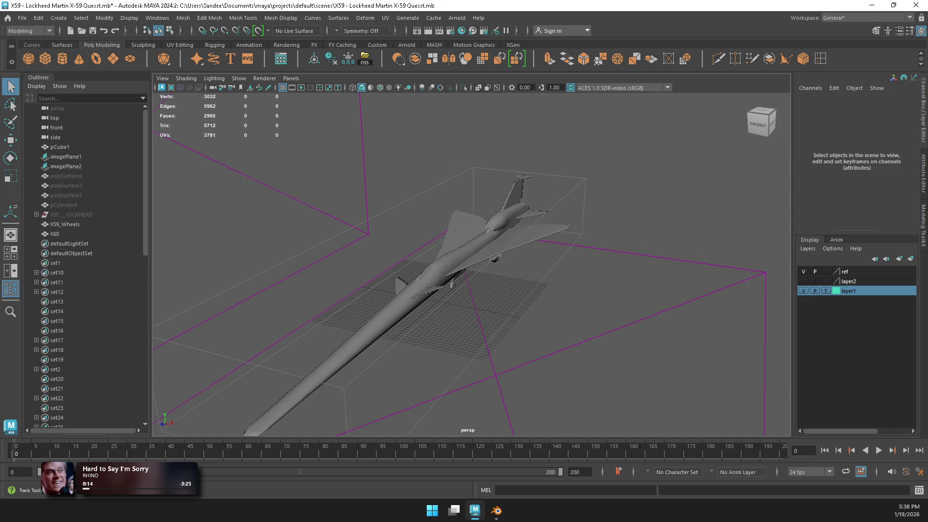
alt+drag(464, 261, 488, 256)
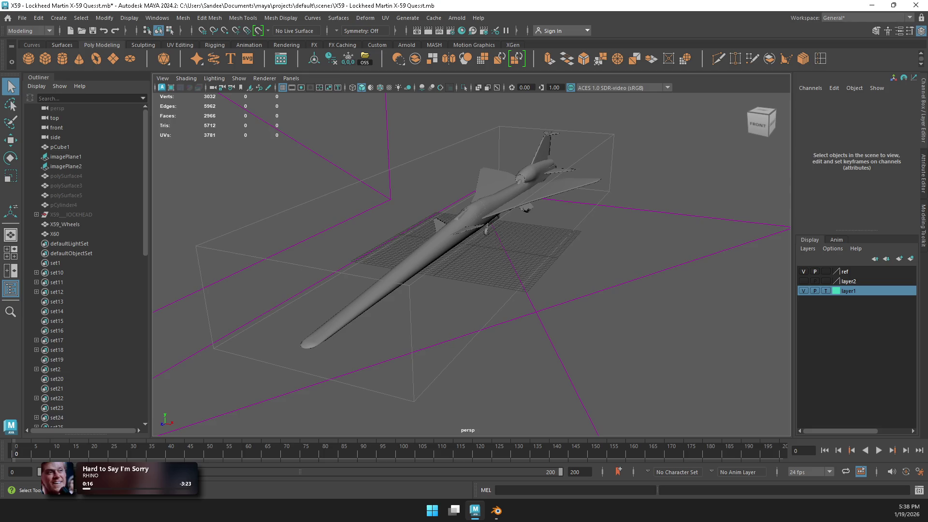
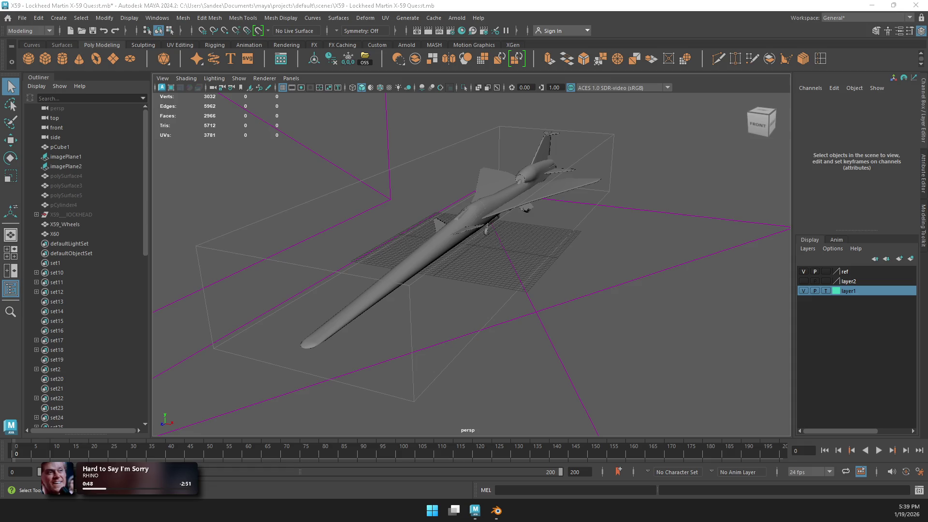
Step: Toggle the ref layer's reference mode on and off, leaving it selectable
scroll(467, 251, down, 3)
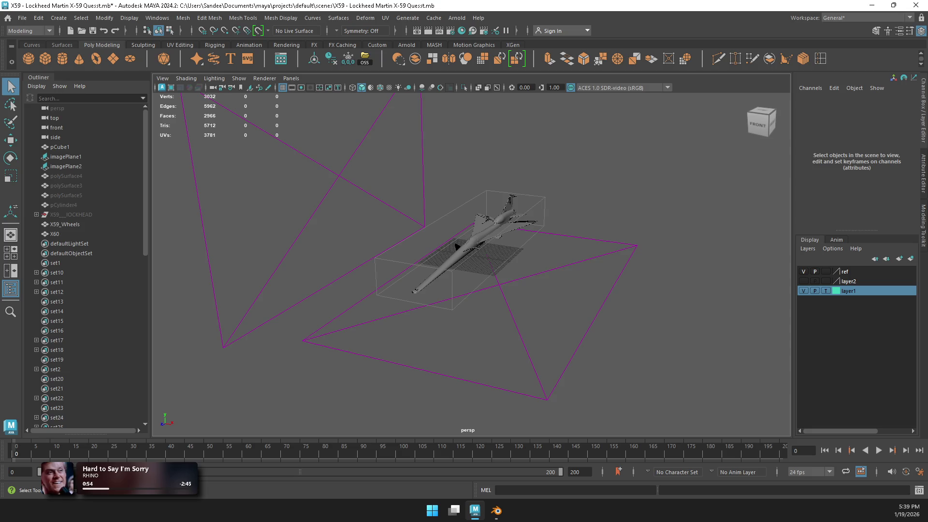
click(826, 272)
click(826, 272)
click(826, 272)
Step: Orbit closer and select imagePlane1 beneath the aircraft to show its channels
key(w)
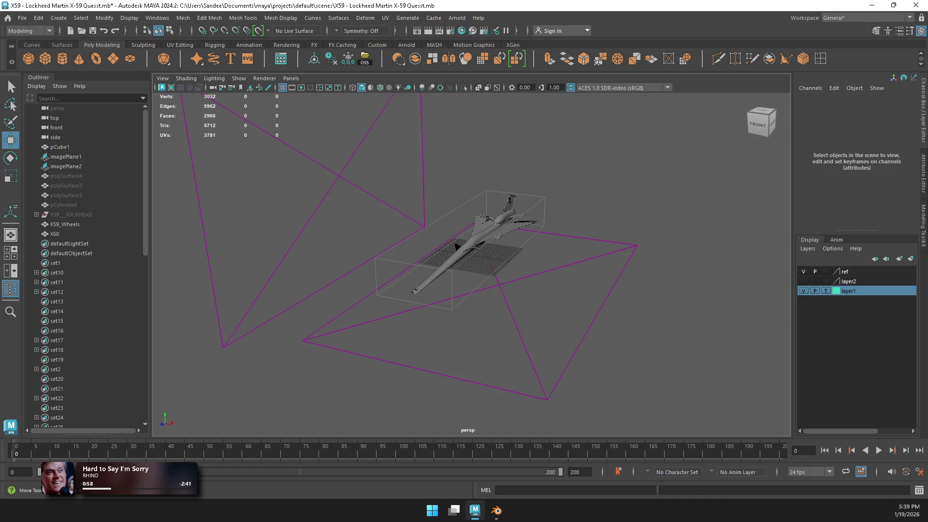
alt+drag(471, 261, 512, 251)
scroll(512, 251, up, 5)
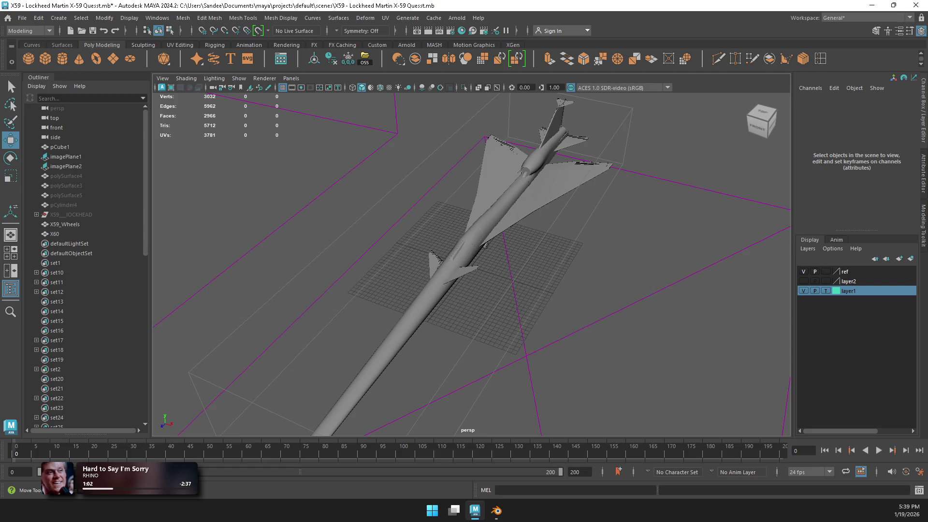
click(604, 316)
key(ctrl+z)
key(shift+z)
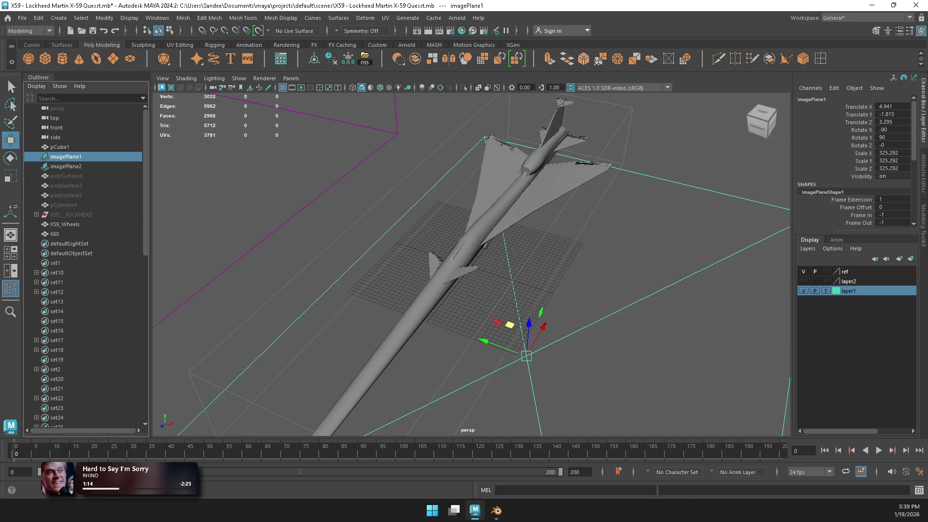
Step: Correct the Image Name paths of imagePlaneShape1 and imagePlaneShape2 to X-59-overview_four-view.png
key(ctrl+a)
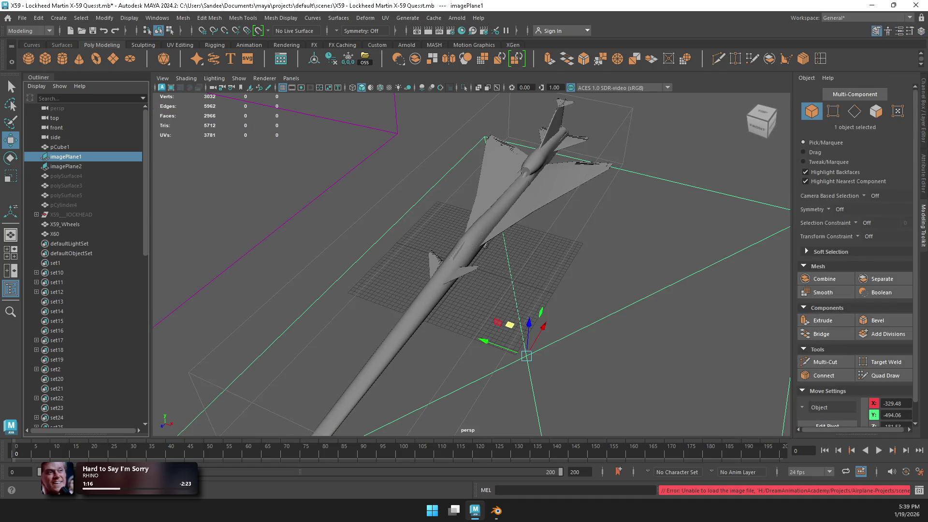
key(ctrl+a)
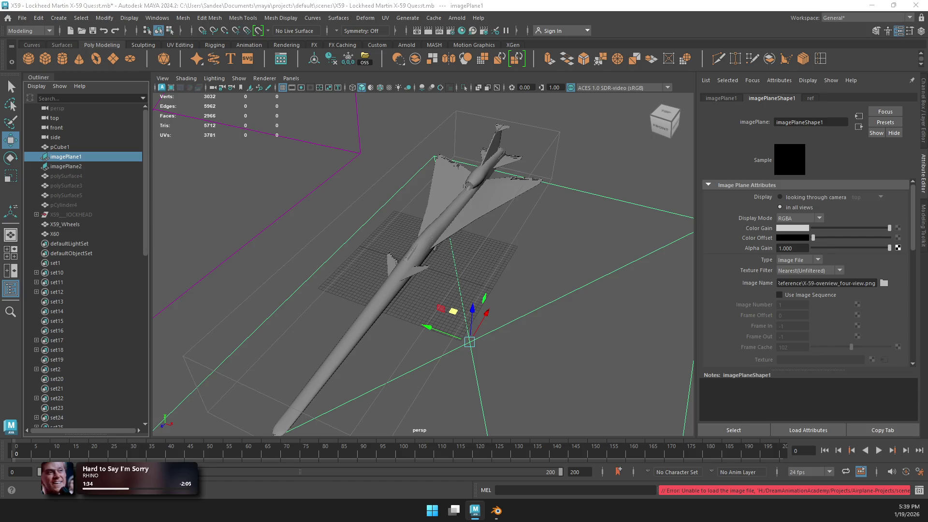
key(Return)
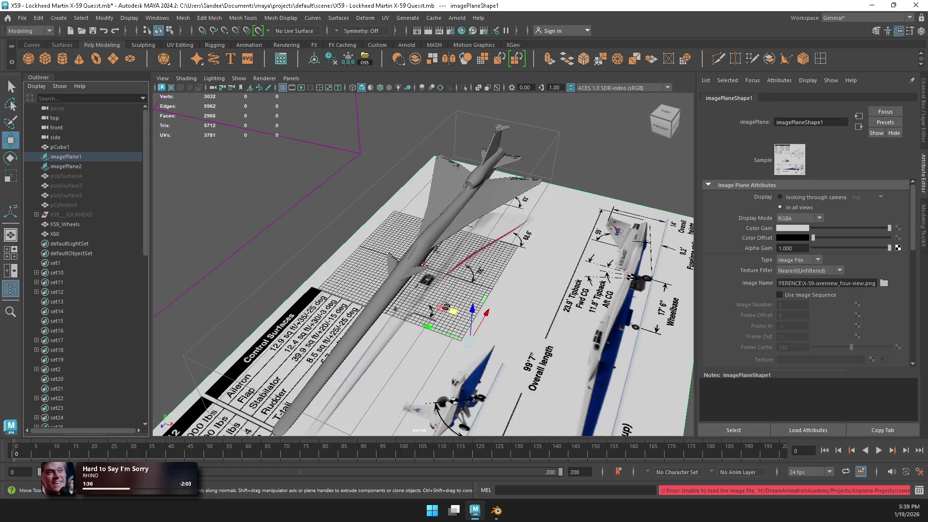
click(66, 167)
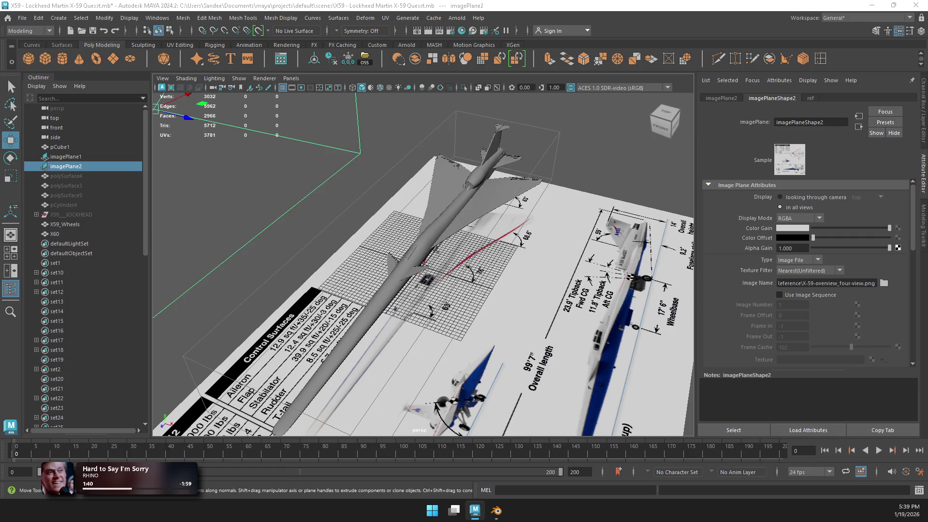
key(Return)
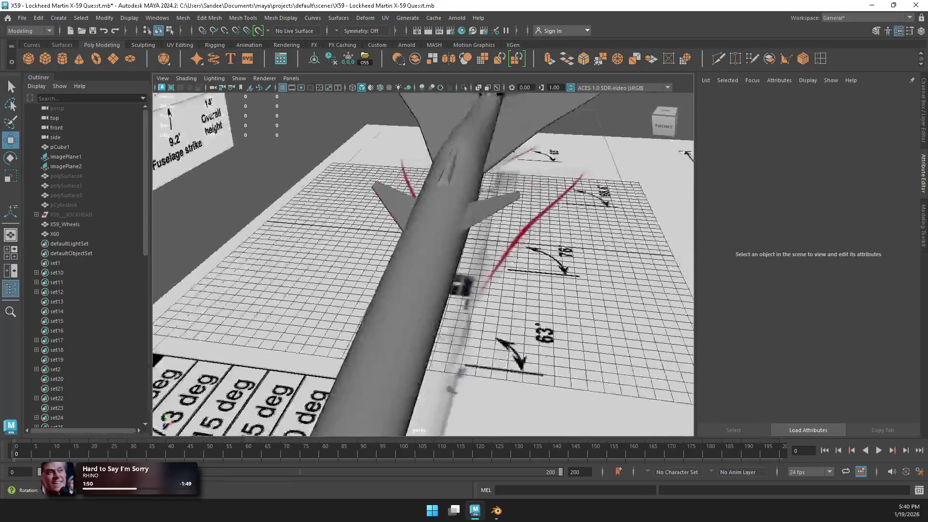
Step: Group the X60 jet and X59_Wheels together into group2
key(a)
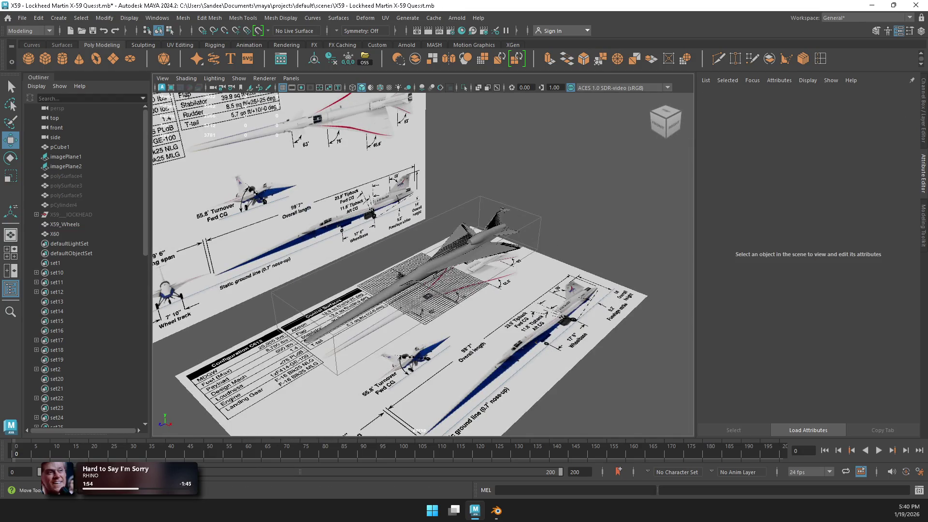
click(54, 234)
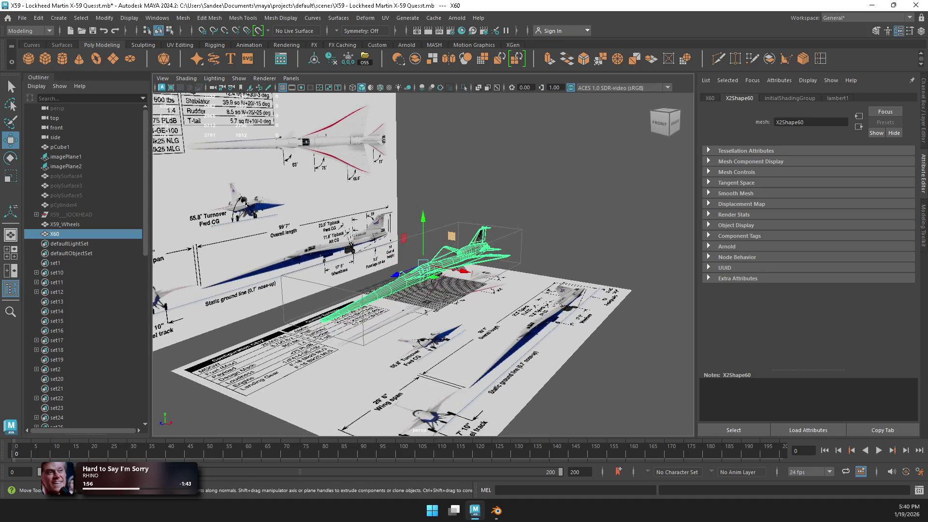
ctrl+click(65, 224)
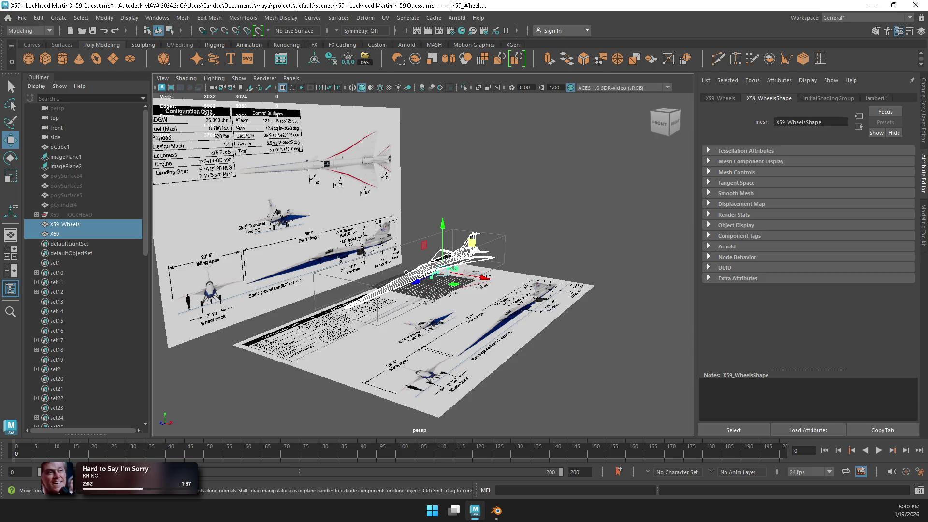
key(ctrl+g)
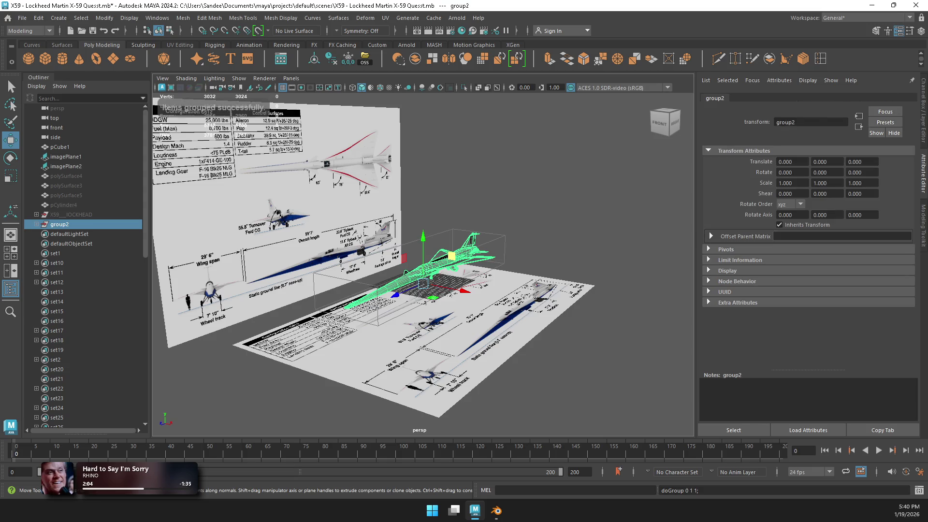
Step: Hide group2 from the scene
double_click(61, 225)
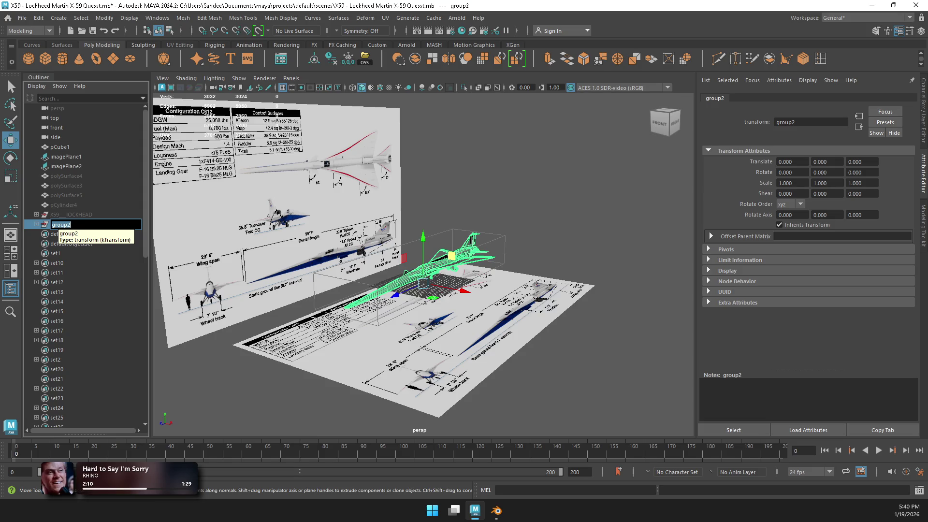
ctrl+click(59, 224)
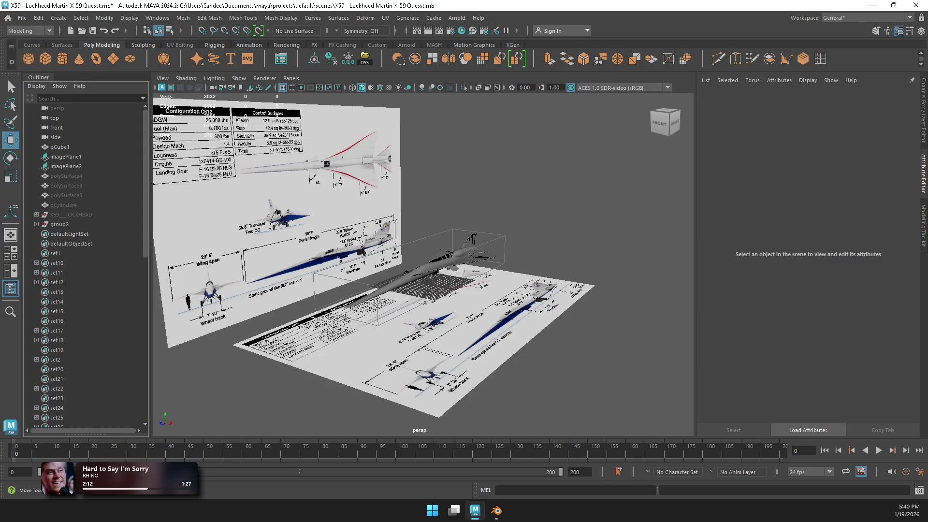
key(ctrl+h)
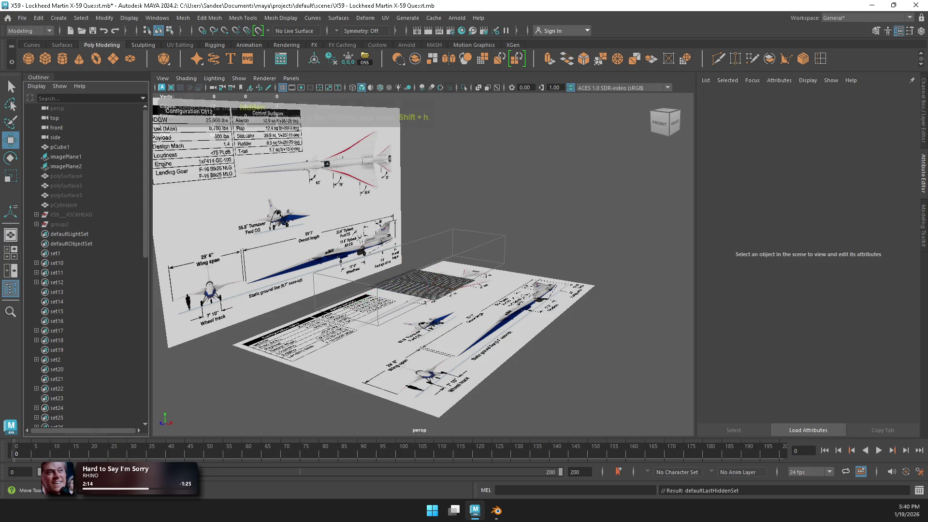
click(22, 18)
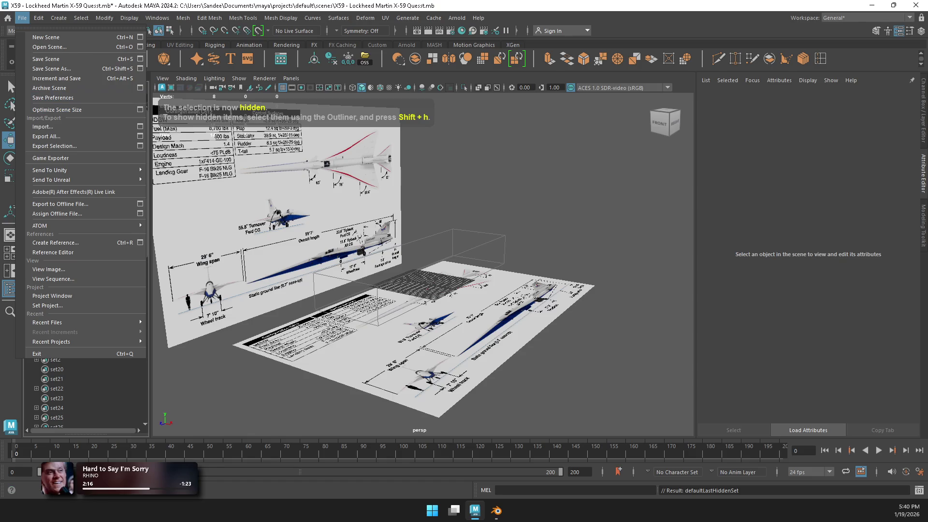
Step: Import the X59 aircraft model into the scene
click(53, 126)
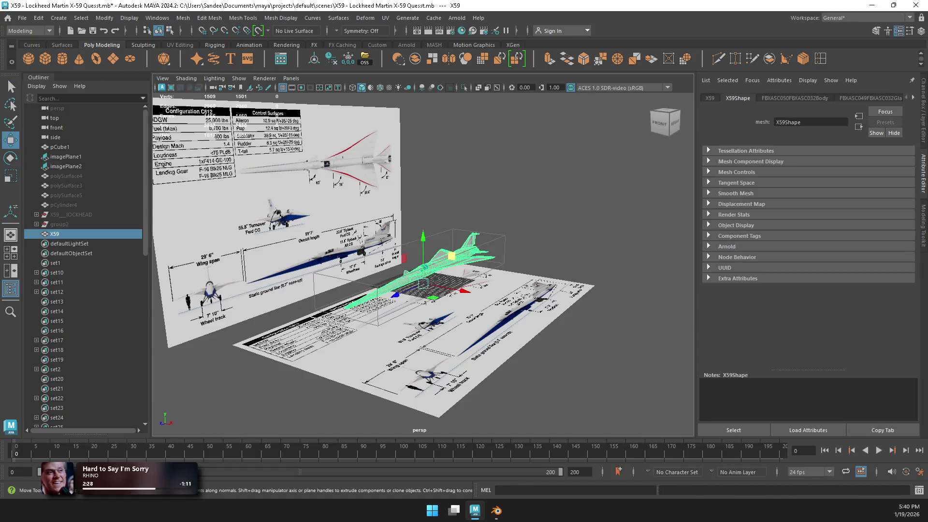
key(f)
scroll(424, 264, up, 10)
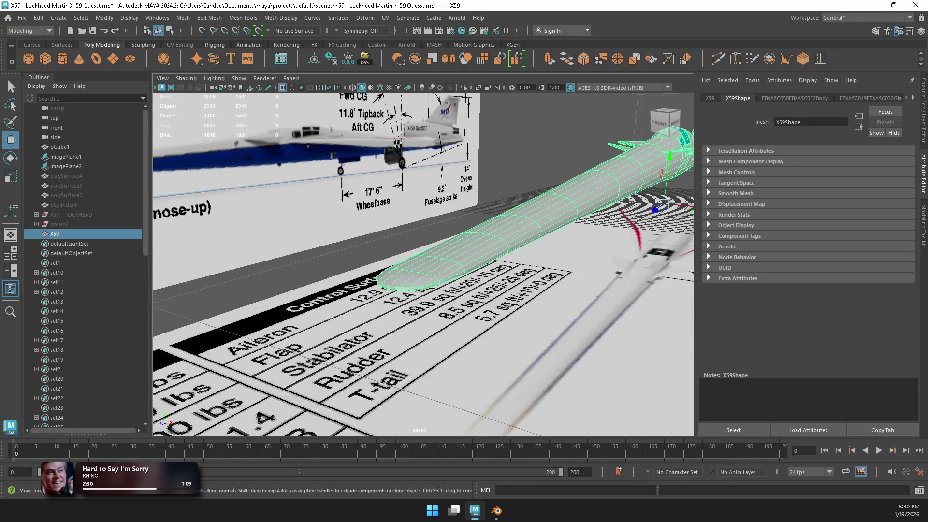
scroll(423, 264, down, 5)
scroll(423, 264, up, 3)
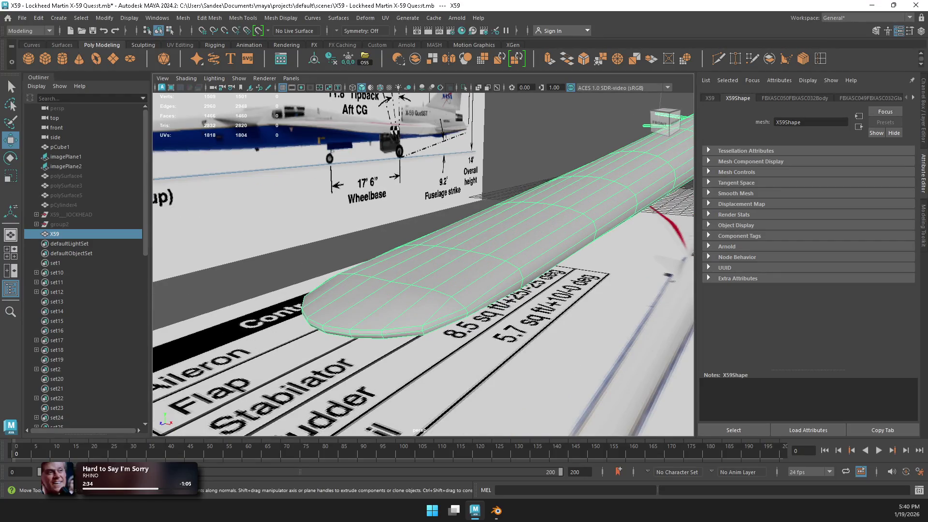
scroll(423, 264, down, 5)
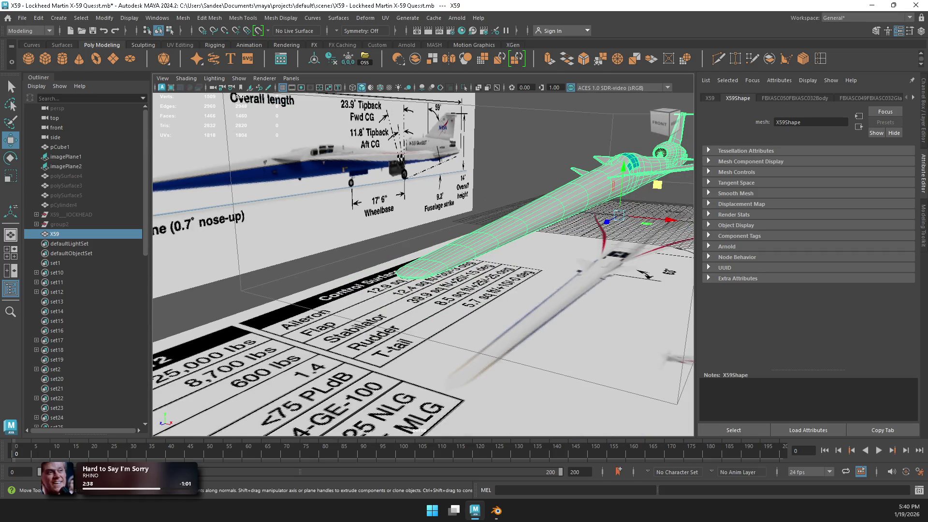
Step: Hide the ref display layer and orbit back to view the whole X59
click(923, 225)
click(923, 111)
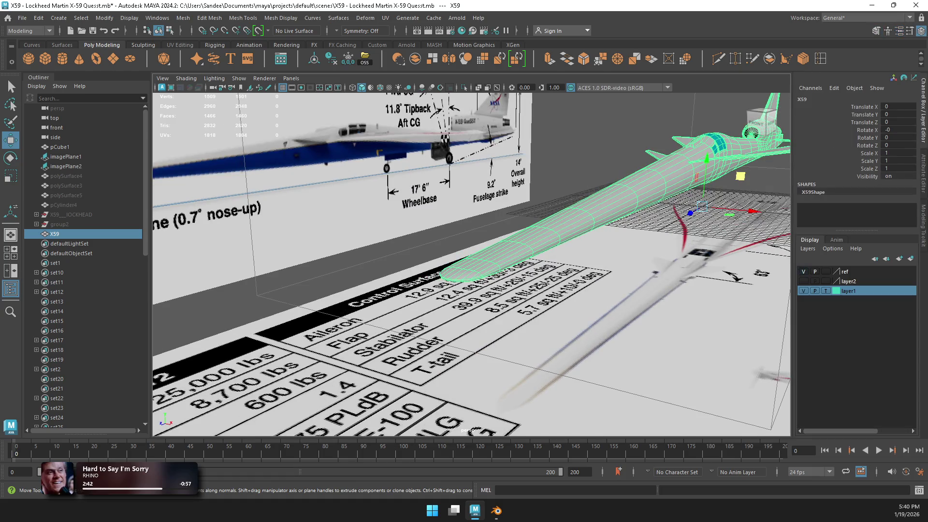
click(803, 271)
alt+drag(471, 261, 541, 241)
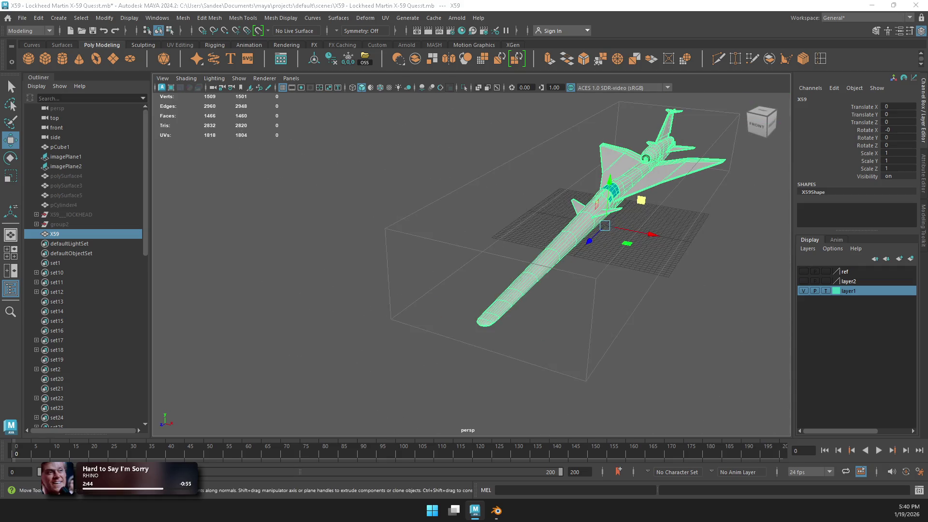
key(space)
key(space)
Step: Raise the fuselage tip vertices using soft selection with a widened falloff
scroll(440, 221, up, 10)
scroll(443, 224, up, 2)
right_drag(442, 224, 394, 224)
drag(354, 273, 488, 353)
scroll(473, 290, up, 2)
drag(443, 382, 443, 391)
key(b)
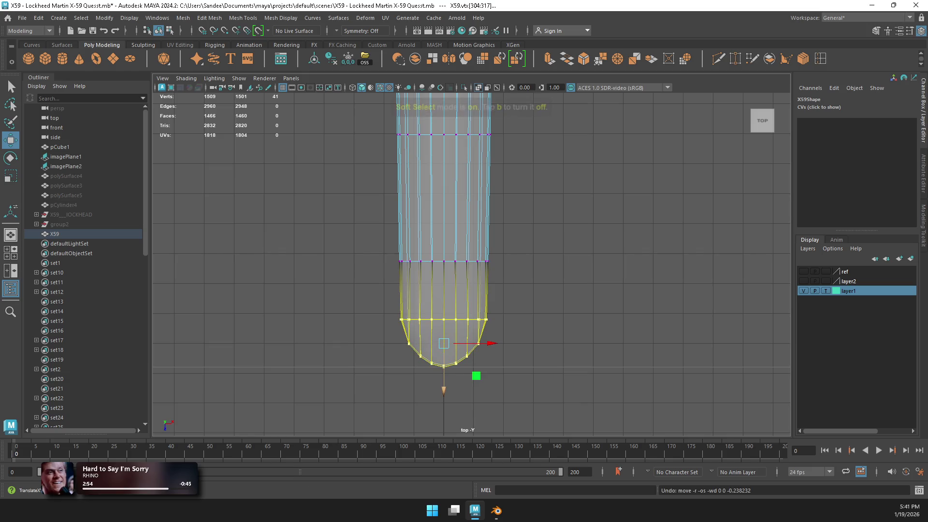
drag(443, 338, 474, 338)
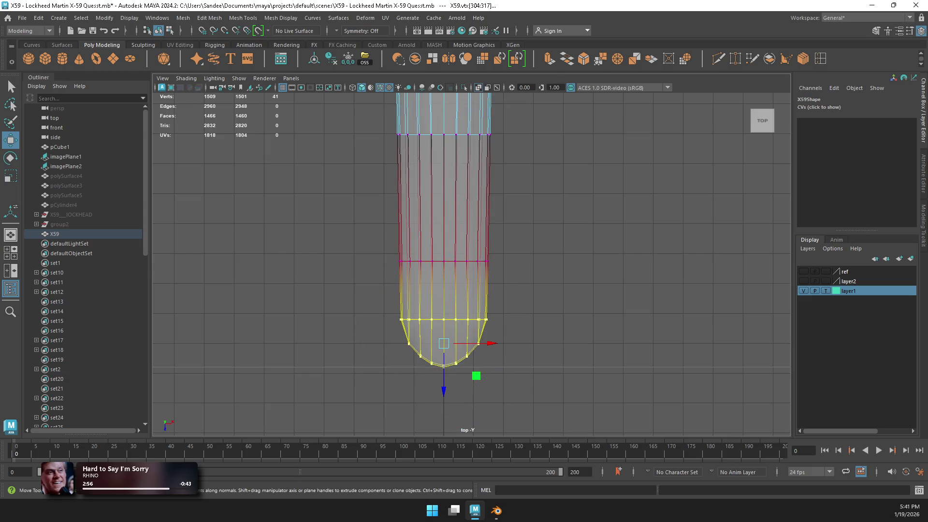
drag(444, 391, 444, 340)
Step: Lift the nose edge loop, bottom vertices and centre tip vertex to point the nose
right_drag(445, 232, 476, 281)
drag(444, 295, 443, 285)
right_drag(464, 227, 466, 198)
scroll(471, 266, up, 3)
drag(478, 350, 456, 319)
mouse_move(546, 345)
mouse_down()
mouse_move(497, 355)
mouse_move(582, 305)
mouse_up()
key(ctrl+z)
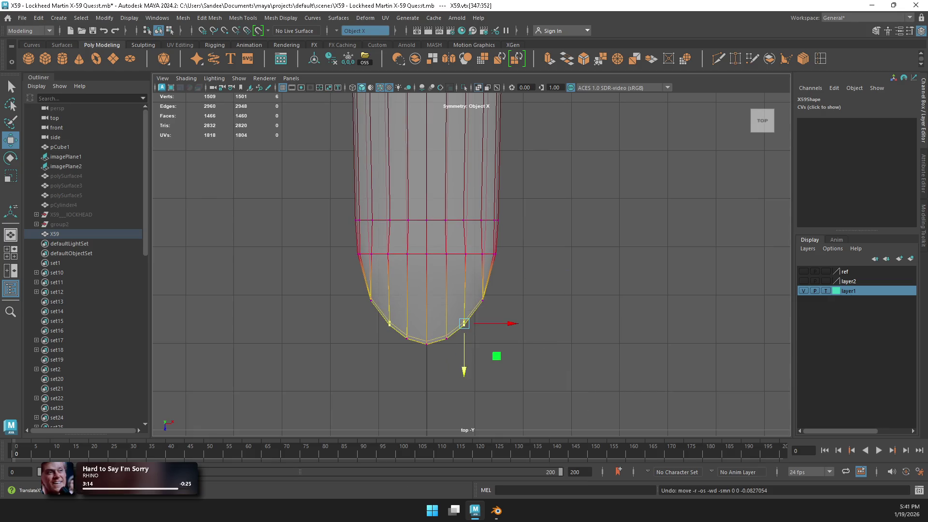
drag(464, 370, 464, 349)
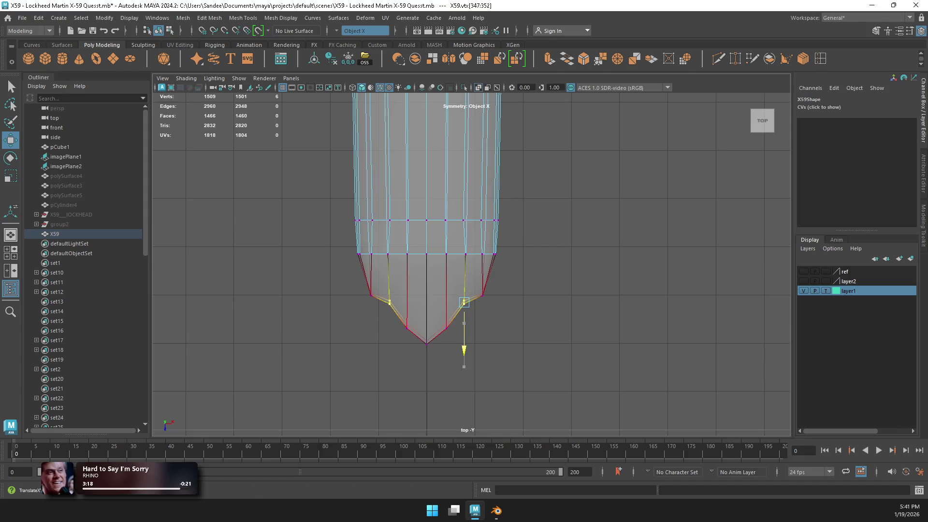
click(426, 344)
drag(426, 387, 426, 366)
Step: Pull the mirrored side vertex pairs of the nose taper inward to refine its shape
mouse_move(471, 283)
mouse_down()
mouse_move(515, 328)
mouse_move(482, 313)
mouse_up()
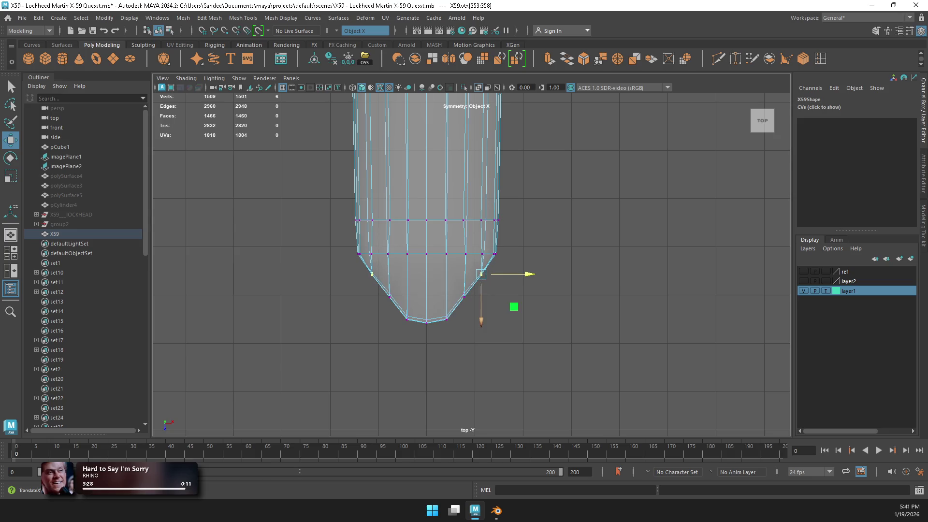
drag(454, 285, 473, 304)
middle_drag(497, 329, 493, 328)
drag(453, 332, 447, 318)
middle_drag(493, 328, 486, 328)
mouse_move(472, 350)
mouse_down()
mouse_move(454, 287)
mouse_move(461, 333)
mouse_up()
drag(513, 289, 473, 265)
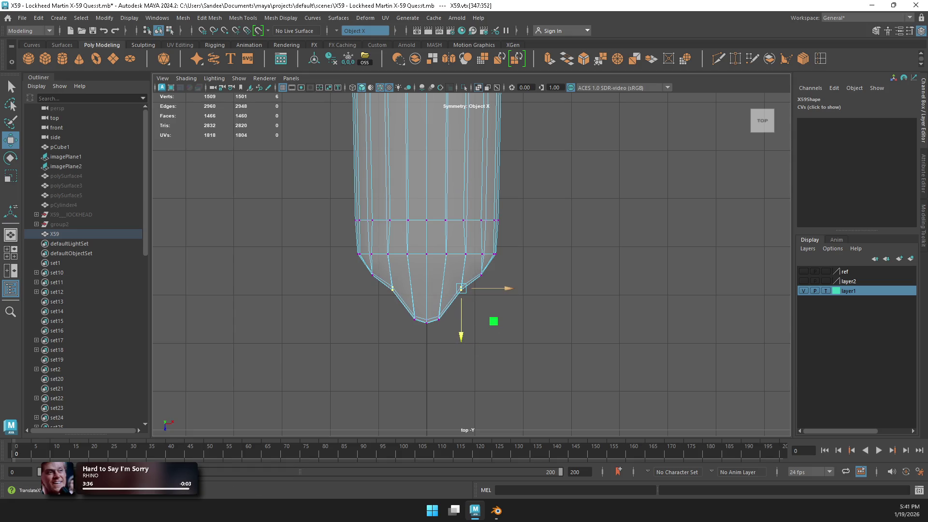
middle_drag(513, 307, 514, 303)
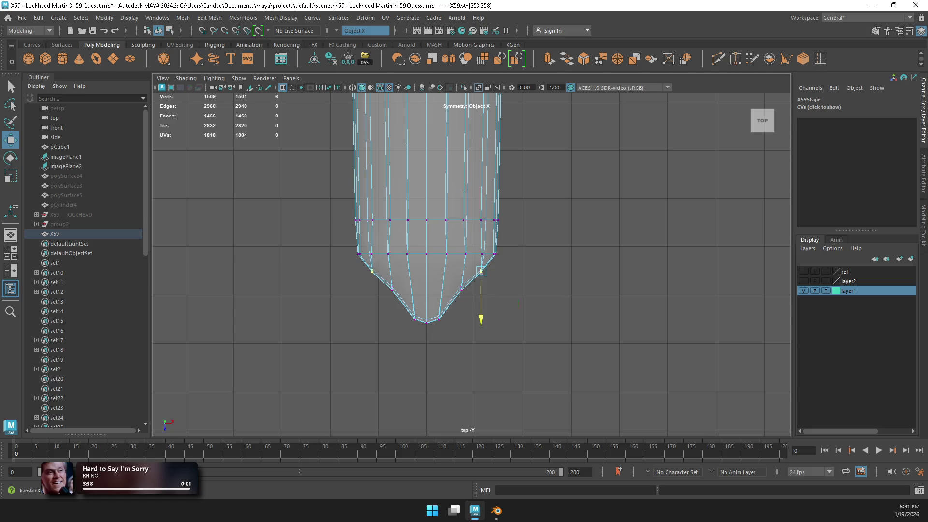
drag(452, 280, 493, 321)
middle_drag(493, 321, 489, 328)
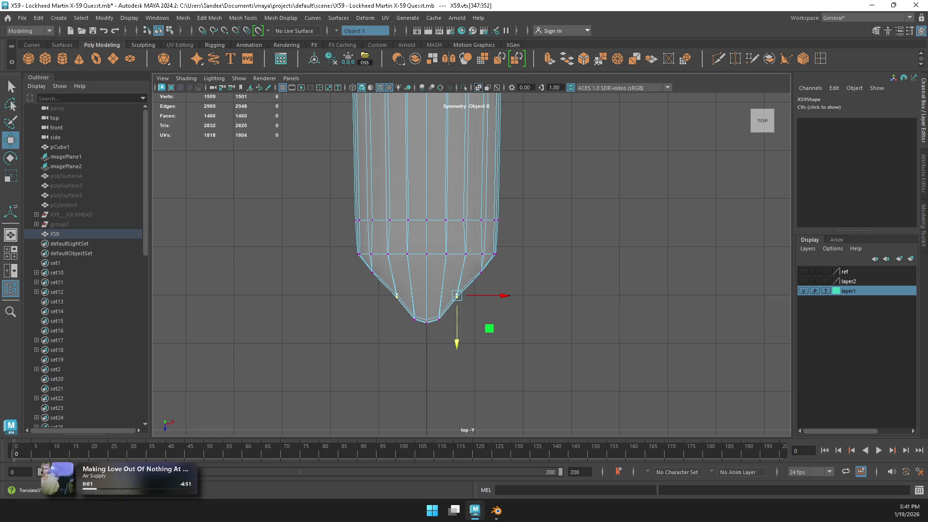
click(480, 273)
drag(512, 306, 509, 311)
key(space)
key(space)
mouse_move(532, 314)
alt+mouse_down()
mouse_move(493, 306)
mouse_move(464, 280)
mouse_move(416, 290)
alt+mouse_up()
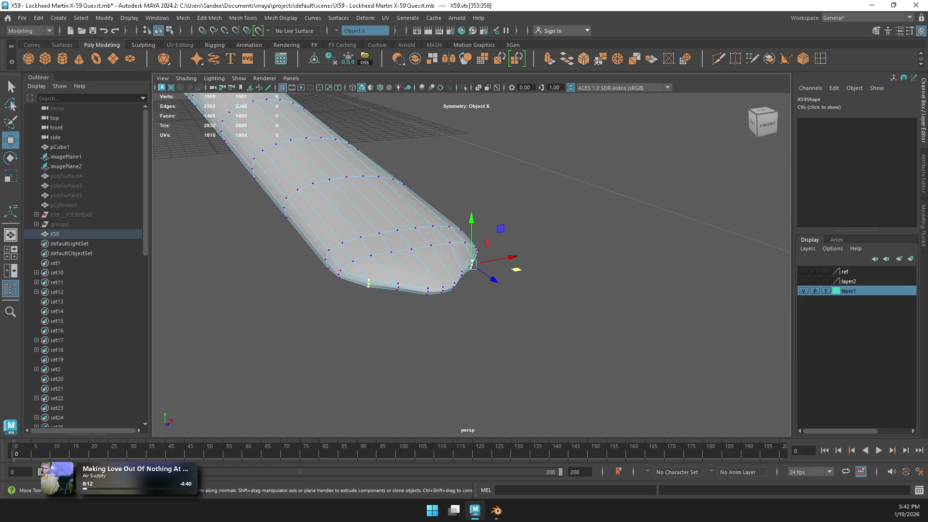
click(63, 58)
Step: Create a cylinder below the fuselage nose with Subdivisions Axis set to 8
key(space)
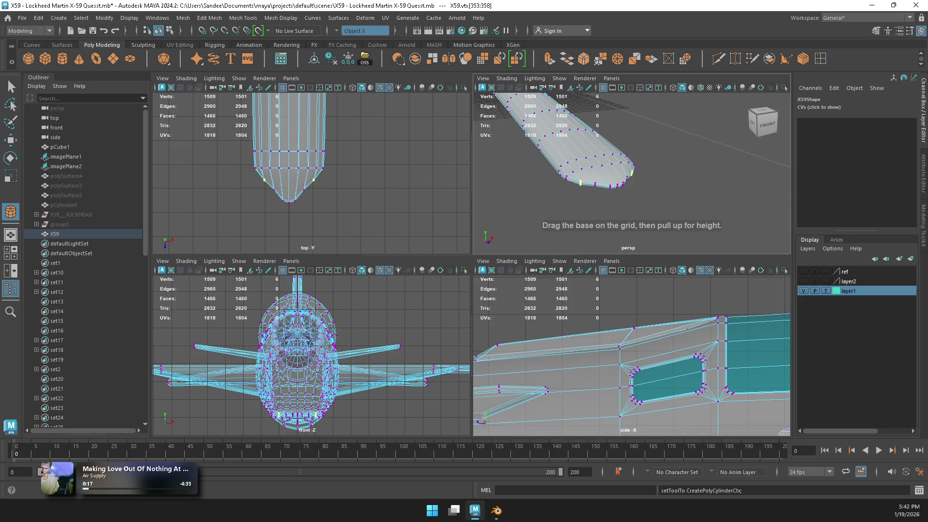
scroll(309, 358, up, 5)
drag(306, 391, 305, 338)
text(3)
key(Return)
click(891, 177)
text(8)
key(Return)
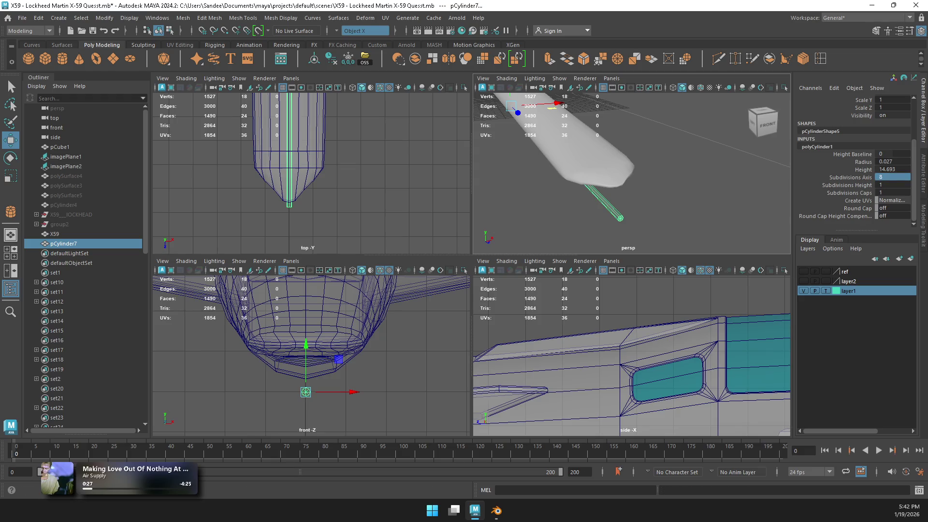
Step: Snap the cylinder onto the nose-tip vertex and scale it into a thin rod
alt+middle_drag(309, 368, 306, 385)
key(v)
drag(303, 410, 303, 355)
key(r)
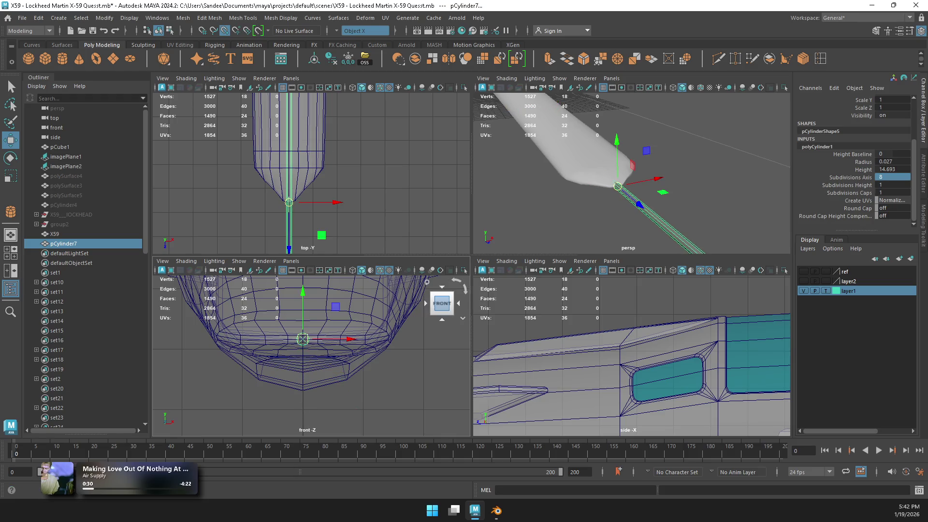
key(f)
mouse_move(588, 356)
mouse_down()
mouse_move(630, 356)
mouse_move(490, 355)
mouse_move(510, 356)
mouse_up()
scroll(630, 355, up, 2)
key(w)
key(f)
right_drag(587, 222, 590, 342)
Step: Stretch the rod's front-end vertices forward and taper them to a point
drag(599, 333, 539, 403)
drag(526, 355, 485, 356)
key(f)
mouse_move(604, 356)
mouse_down()
mouse_move(582, 356)
mouse_move(611, 363)
mouse_up()
key(r)
key(w)
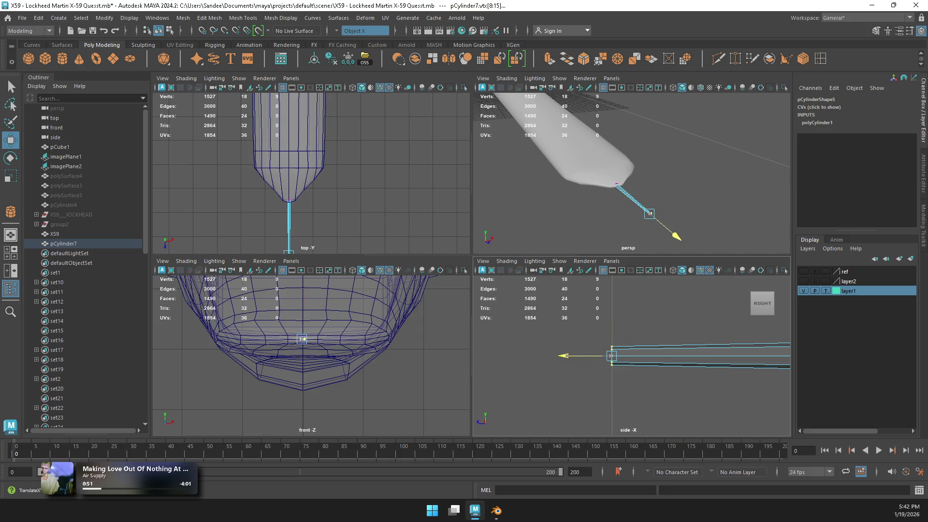
drag(572, 356, 597, 356)
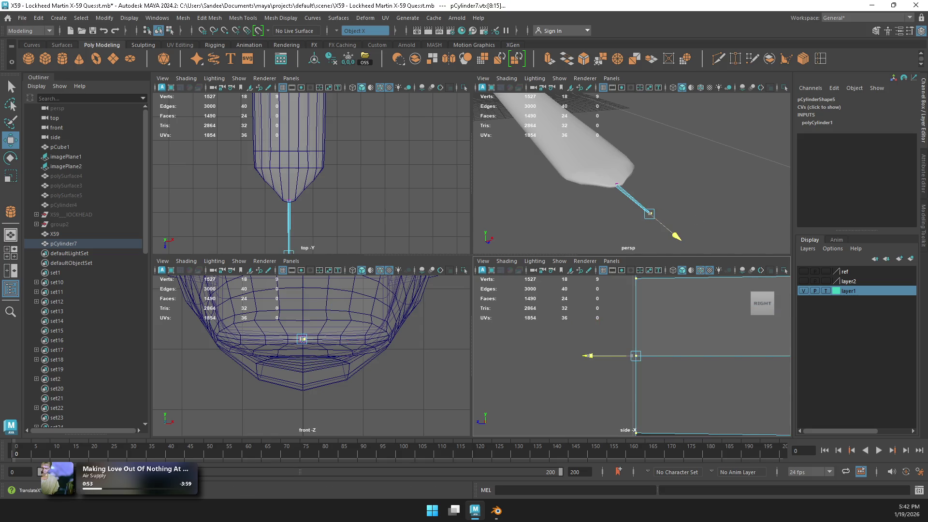
key(space)
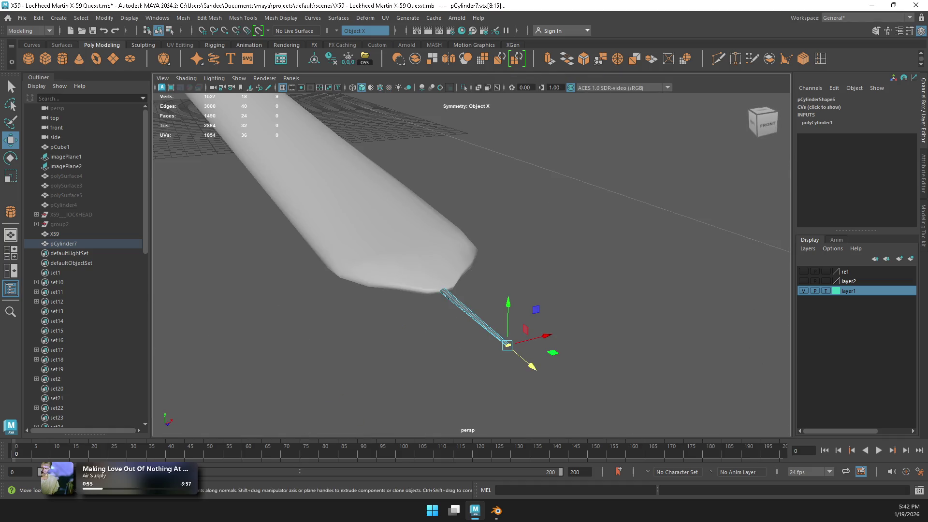
Step: Apply Soften Edge to the nose rod pCylinder7
key(space)
alt+drag(580, 169, 608, 183)
right_drag(609, 184, 656, 170)
key(space)
scroll(471, 261, up, 5)
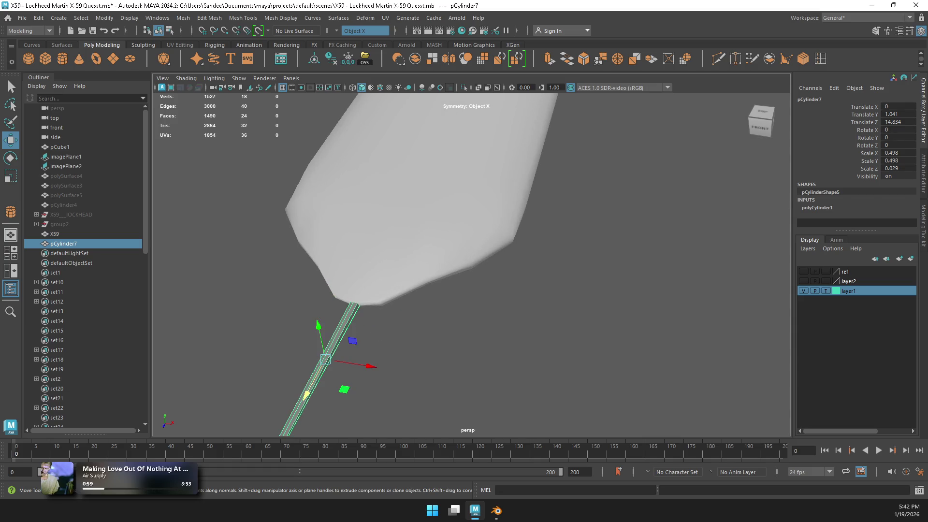
mouse_move(471, 261)
alt+mouse_down()
mouse_move(505, 266)
mouse_move(532, 251)
mouse_move(570, 276)
mouse_move(532, 232)
mouse_move(571, 227)
mouse_move(527, 244)
mouse_move(505, 223)
alt+mouse_up()
mouse_move(505, 223)
shift+right_down()
mouse_move(550, 237)
mouse_move(616, 224)
shift+right_up()
click(616, 224)
Step: Browse existing materials for the nose rod without assigning one
click(406, 302)
mouse_move(521, 222)
right_down()
mouse_move(512, 458)
mouse_move(522, 489)
mouse_move(597, 478)
mouse_move(604, 420)
right_up()
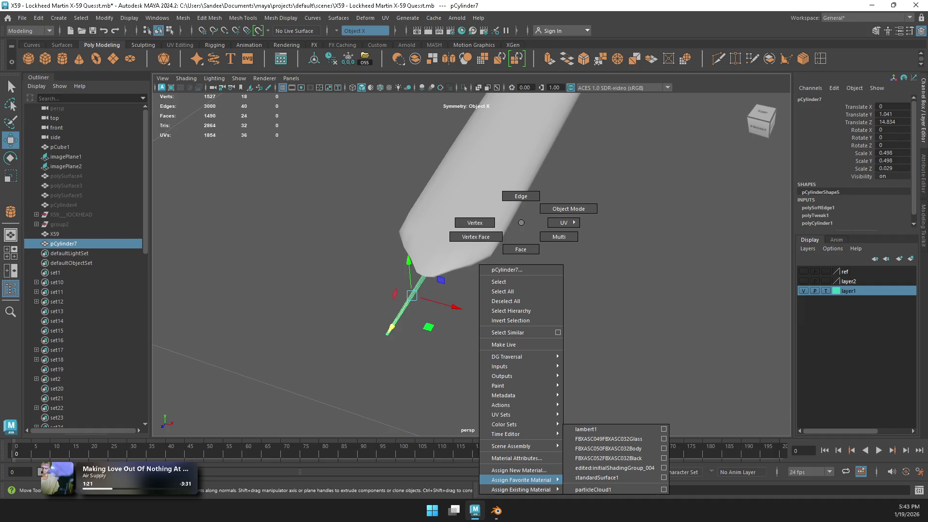
right_drag(604, 419, 604, 420)
click(604, 420)
scroll(604, 420, down, 8)
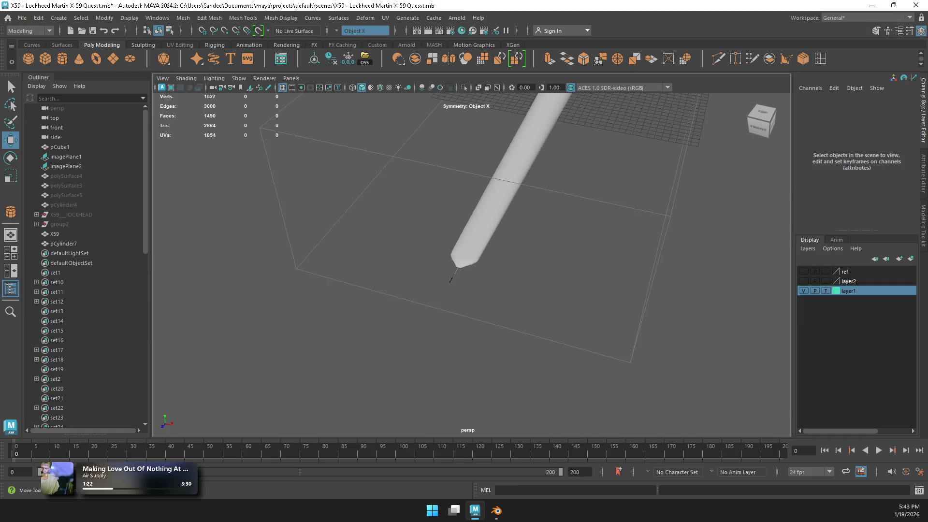
Step: Combine the X59 fuselage and nose rod into one mesh, X61
mouse_move(502, 97)
alt+mouse_down()
mouse_move(704, 118)
mouse_move(683, 203)
mouse_move(581, 210)
mouse_move(573, 199)
alt+mouse_up()
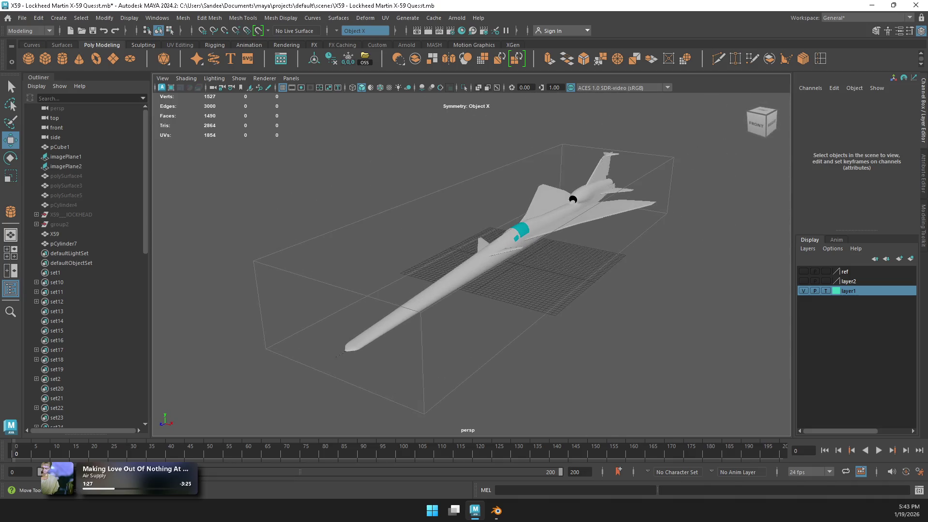
scroll(573, 199, up, 3)
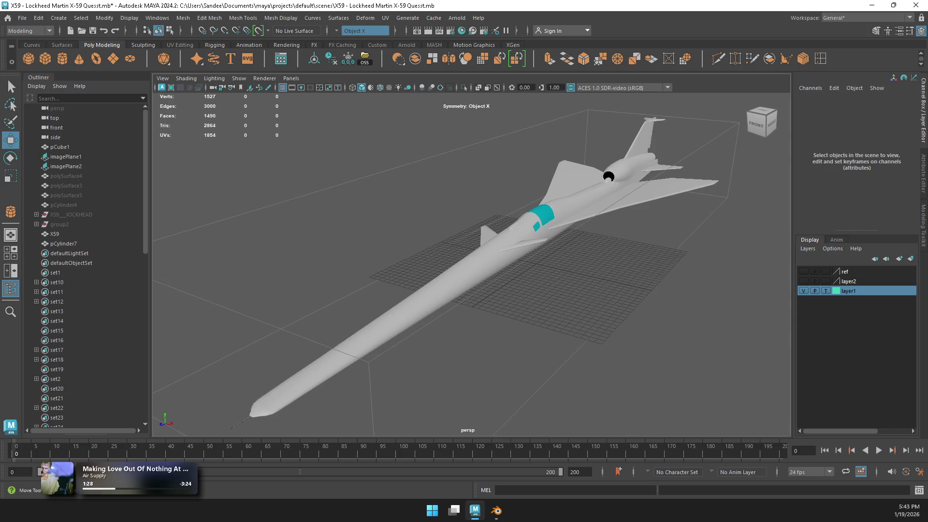
click(573, 199)
shift+click(261, 405)
mouse_move(492, 222)
shift+right_down()
mouse_move(492, 244)
mouse_move(492, 222)
shift+right_up()
click(415, 58)
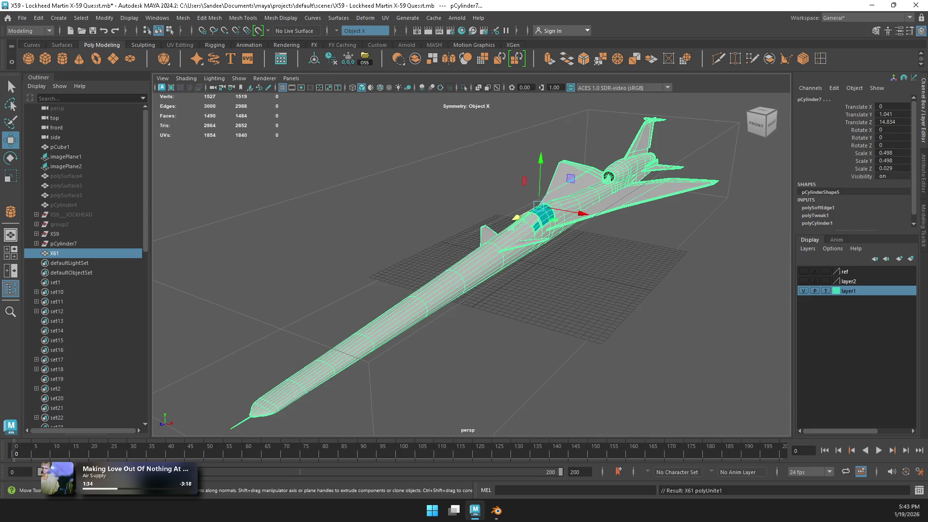
key(f)
click(491, 222)
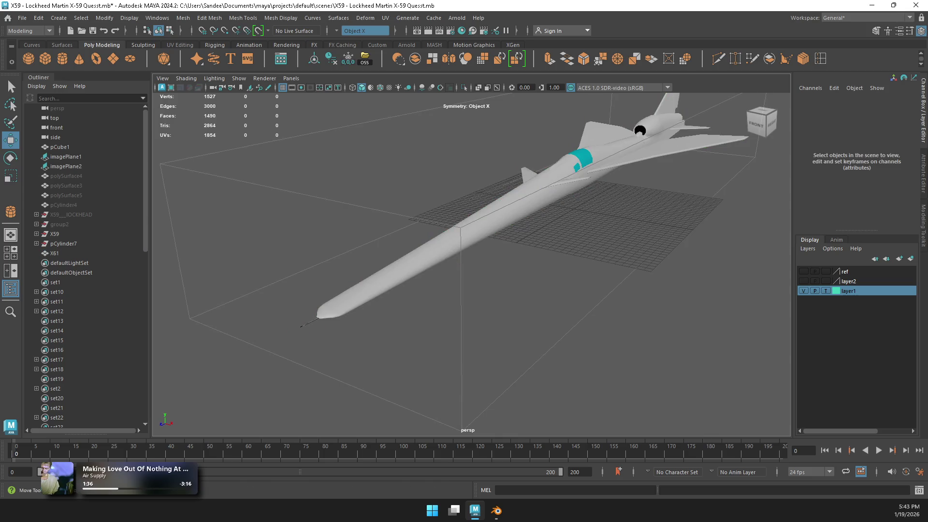
key(ctrl+z)
Step: Select the nose rod's faces in X61 and look through material types without assigning
scroll(536, 211, up, 10)
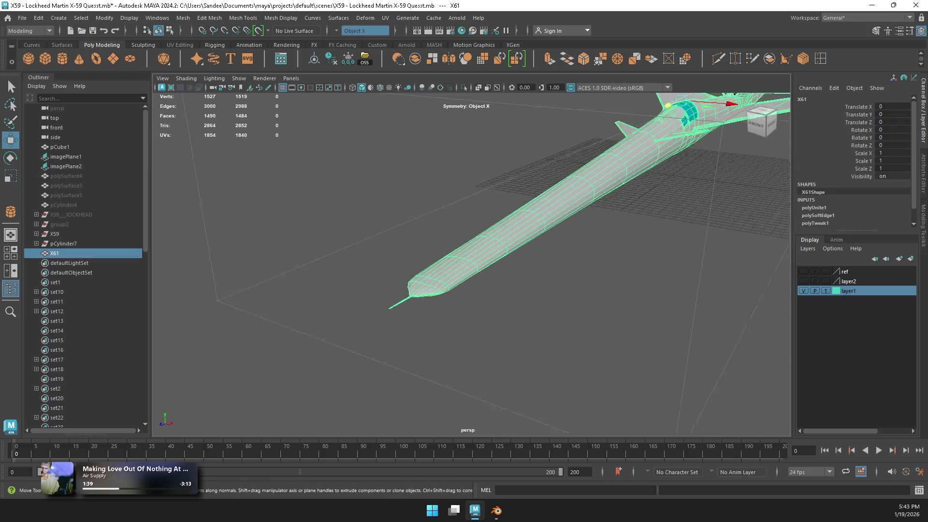
scroll(537, 210, up, 3)
right_drag(454, 227, 457, 244)
double_click(420, 382)
right_drag(414, 223, 414, 489)
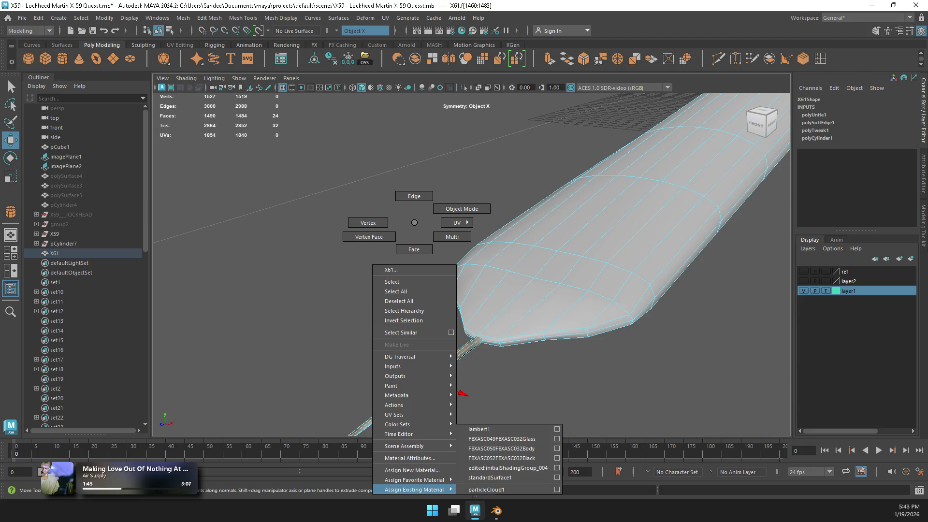
mouse_move(414, 489)
right_down()
mouse_move(367, 222)
mouse_move(462, 208)
right_up()
key(f)
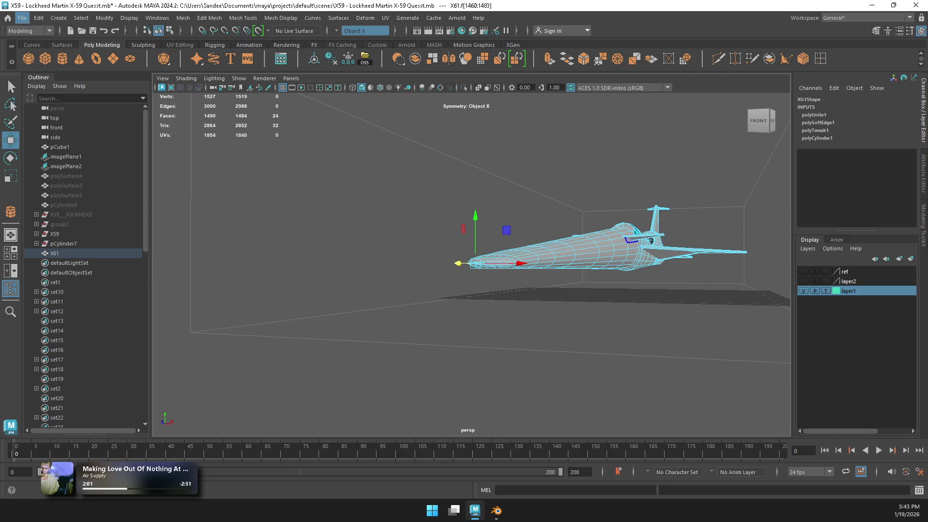
Step: Check the combined X61 mesh with Isolate Select from a higher three-quarter view
click(22, 18)
key(Escape)
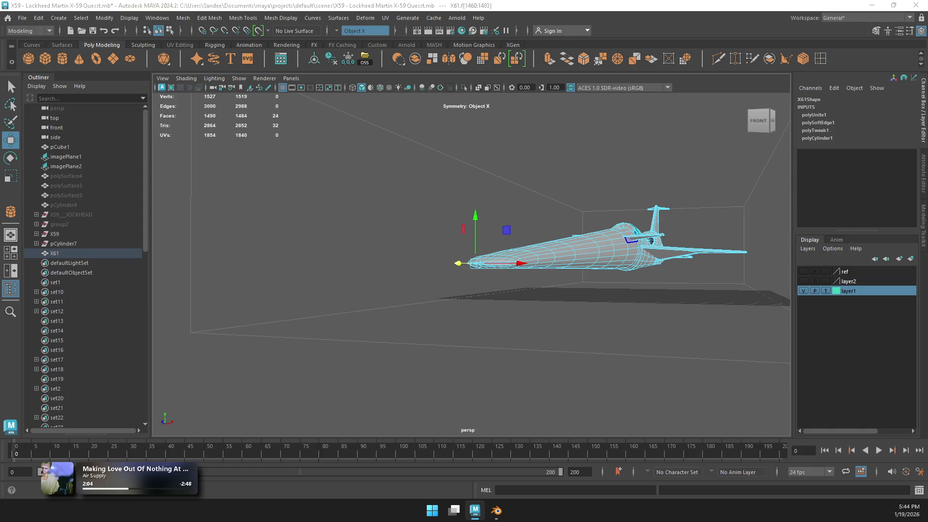
alt+drag(483, 242, 532, 203)
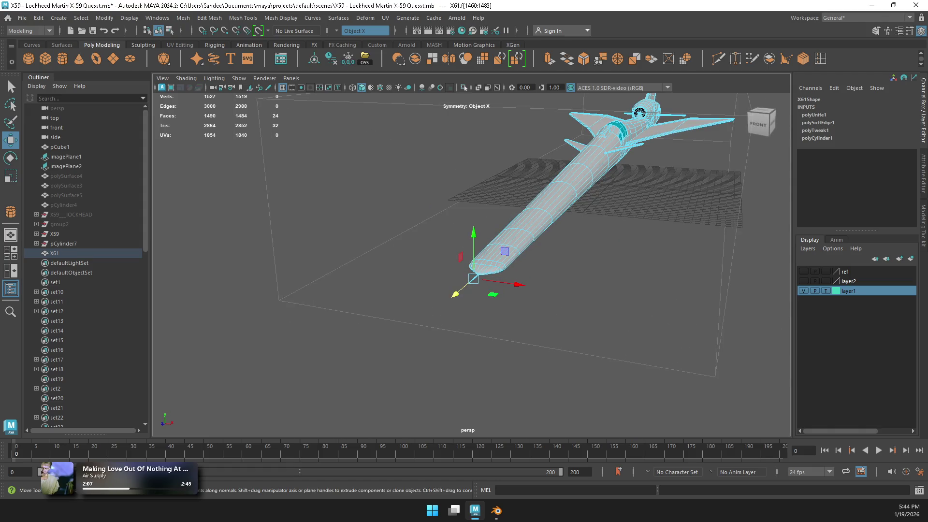
key(ctrl+1)
key(ctrl+1)
right_drag(610, 208, 610, 193)
key(ctrl+1)
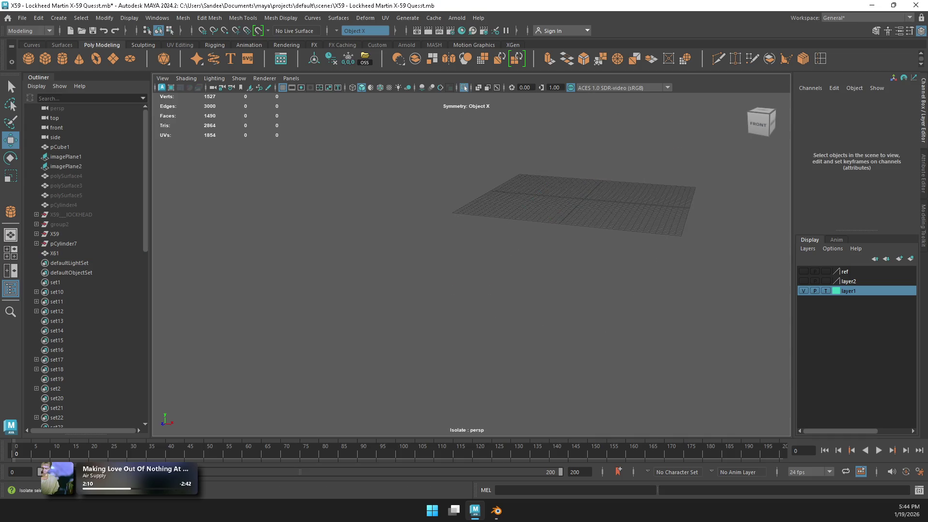
key(ctrl+1)
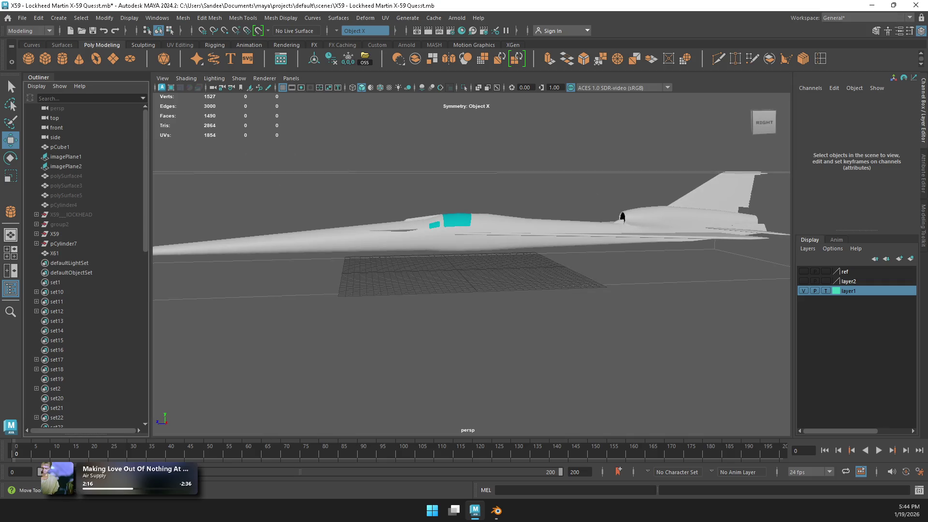
Step: Select the X61 mesh and X59 in the Outliner and check X59's children
click(69, 263)
click(54, 253)
click(54, 234)
click(36, 234)
click(36, 234)
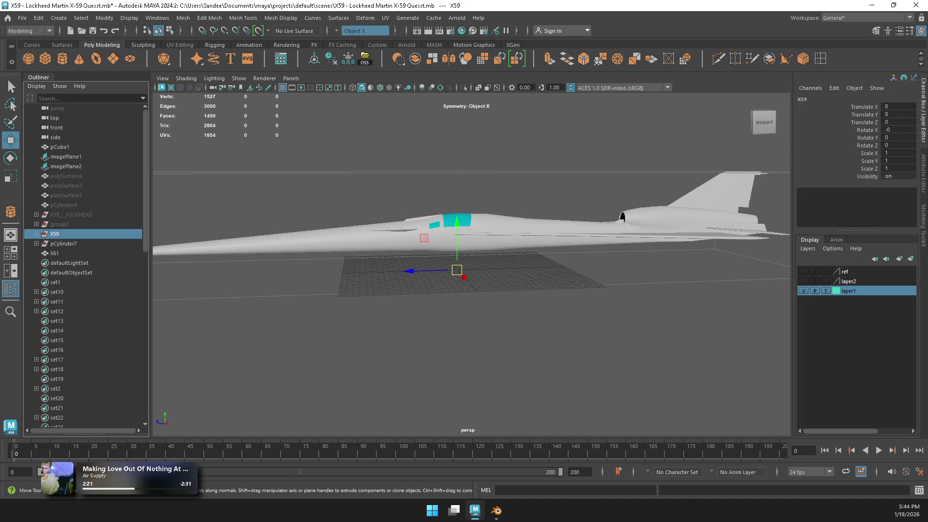
click(37, 233)
click(36, 234)
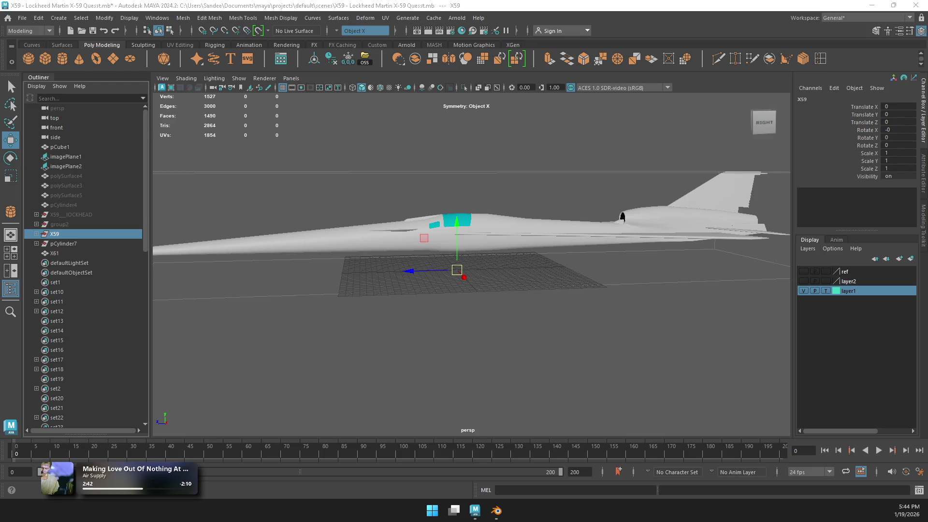
Step: Expand group2 in the Outliner and unhide the X59_Wheels object
click(68, 215)
click(36, 215)
click(37, 214)
click(59, 224)
click(36, 224)
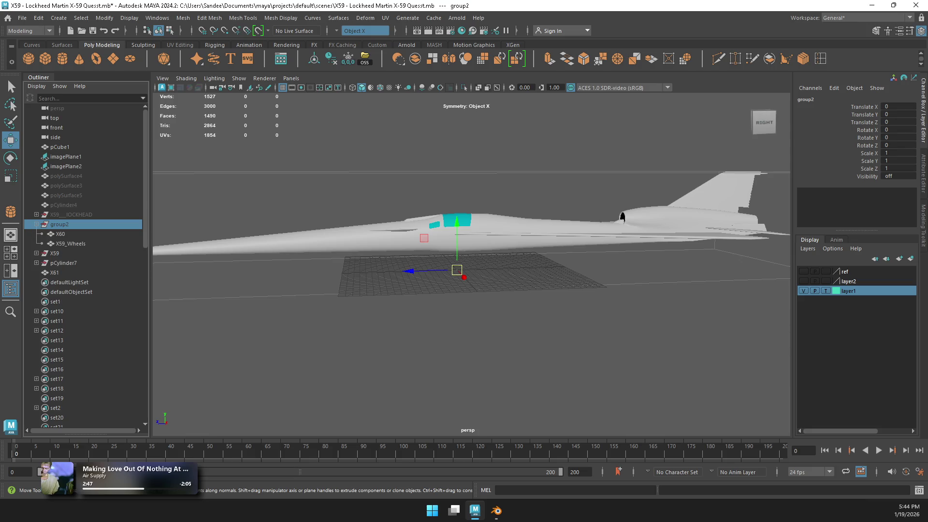
click(70, 244)
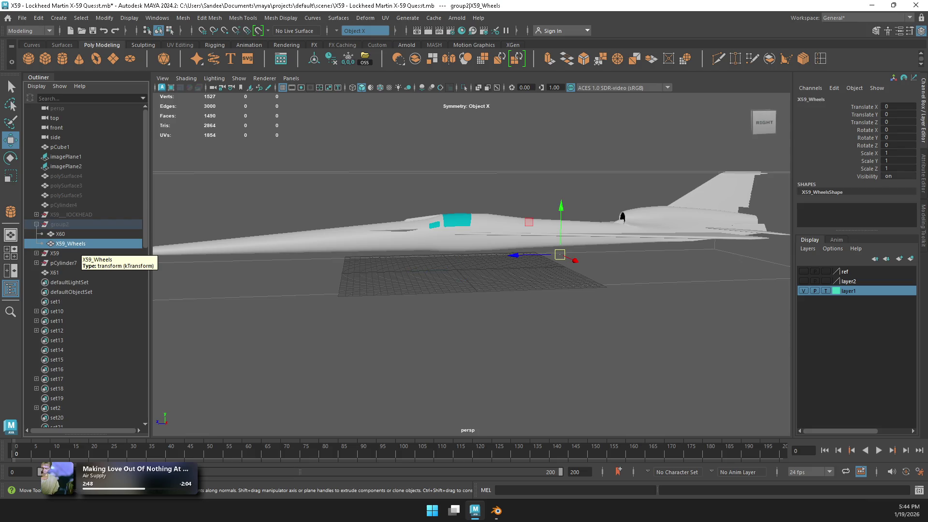
key(shift+h)
Step: Rename X59_Wheels to X61 and hide the X61 fuselage mesh
click(468, 362)
scroll(471, 256, up, 5)
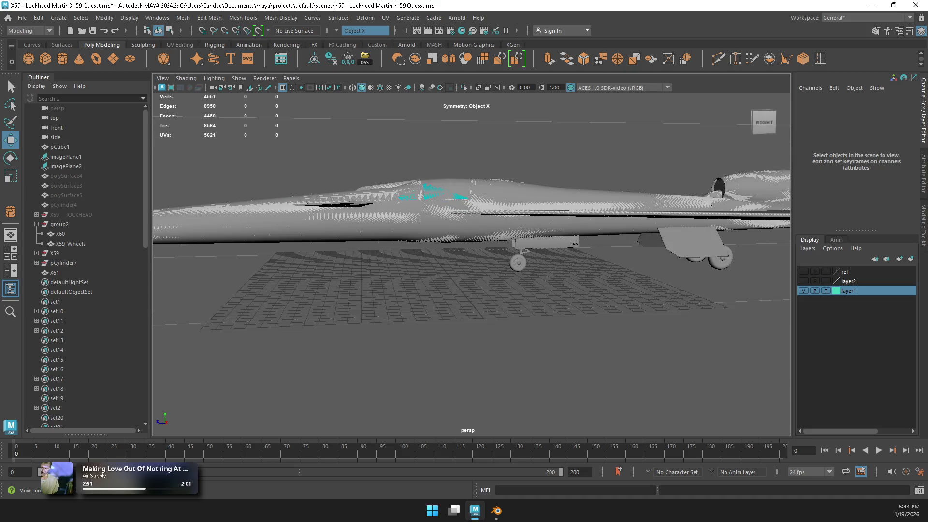
alt+drag(471, 256, 531, 280)
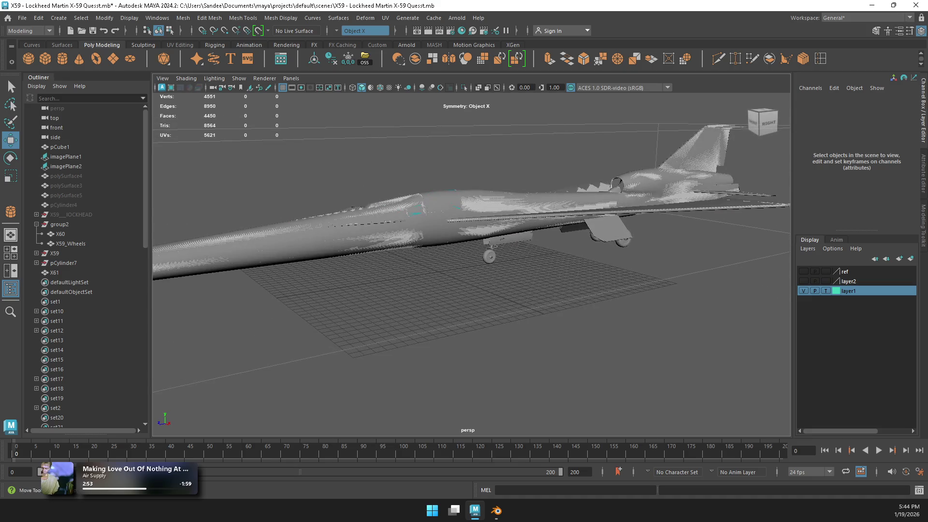
double_click(71, 243)
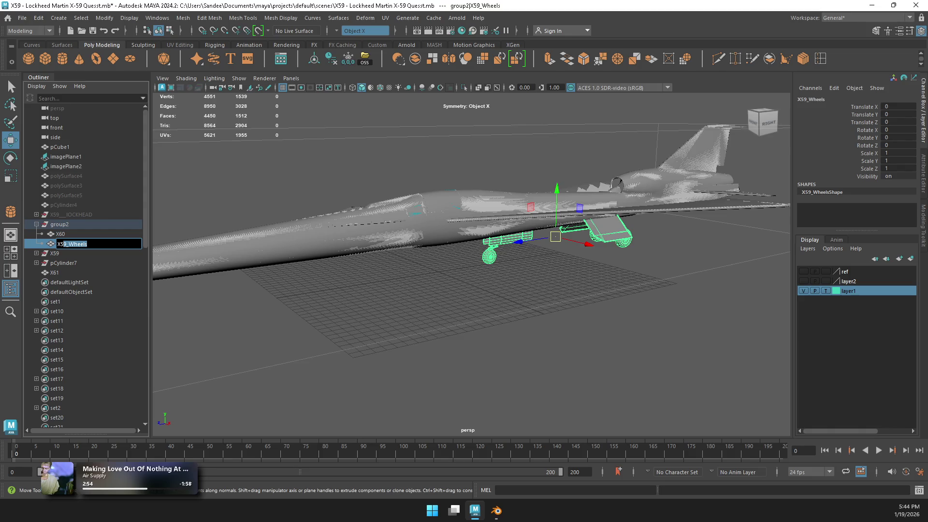
text(X)
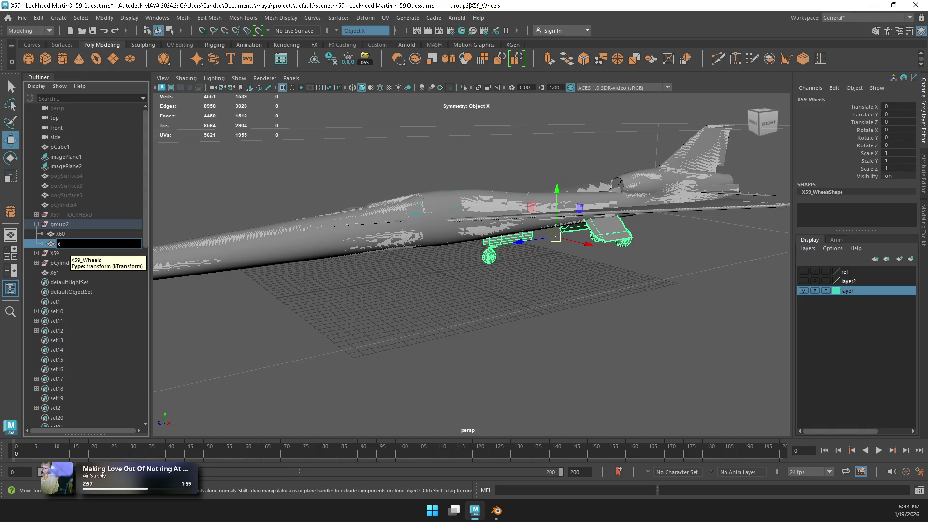
text(61)
key(Return)
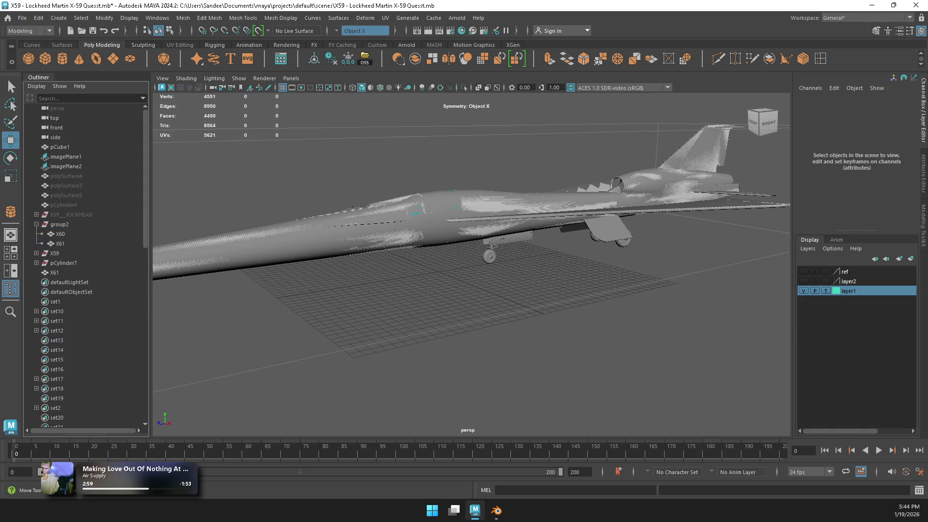
click(54, 272)
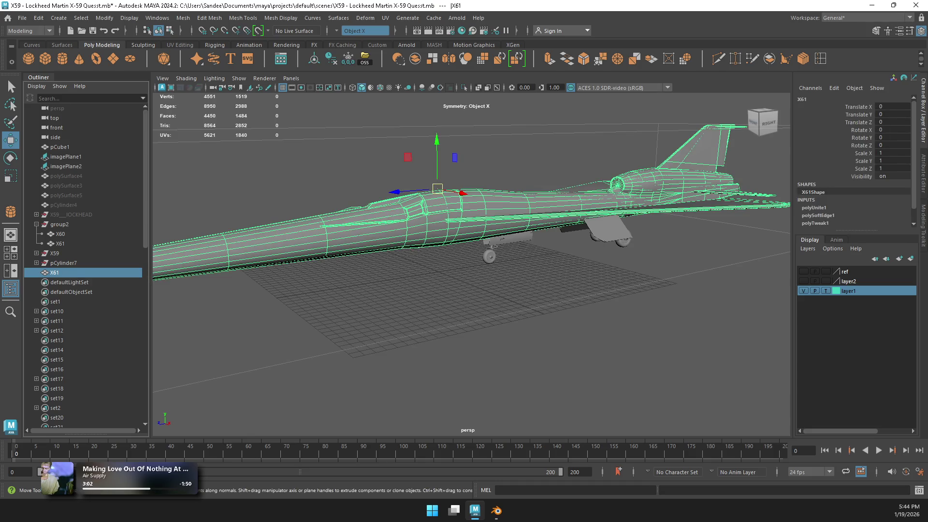
key(ctrl+h)
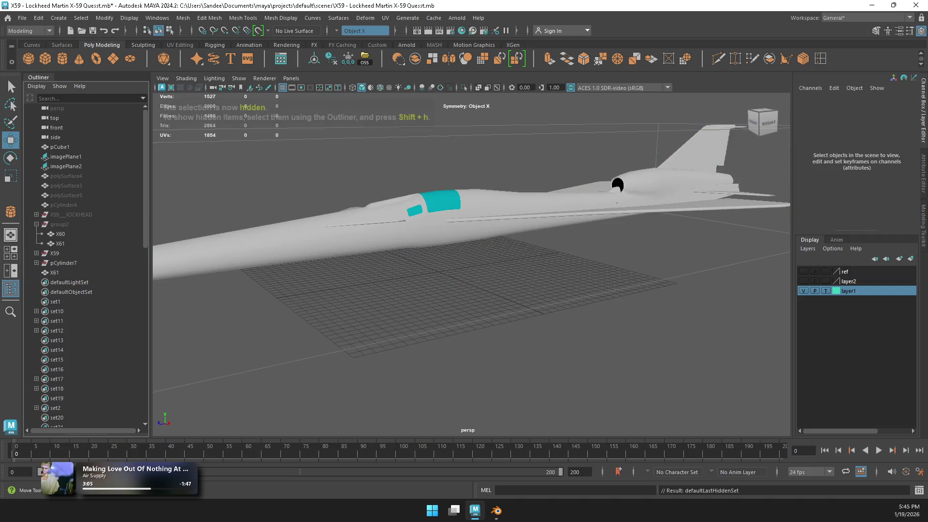
Step: Unhide the X61 mesh, save the scene, and turn symmetry off
click(54, 272)
key(shift+h)
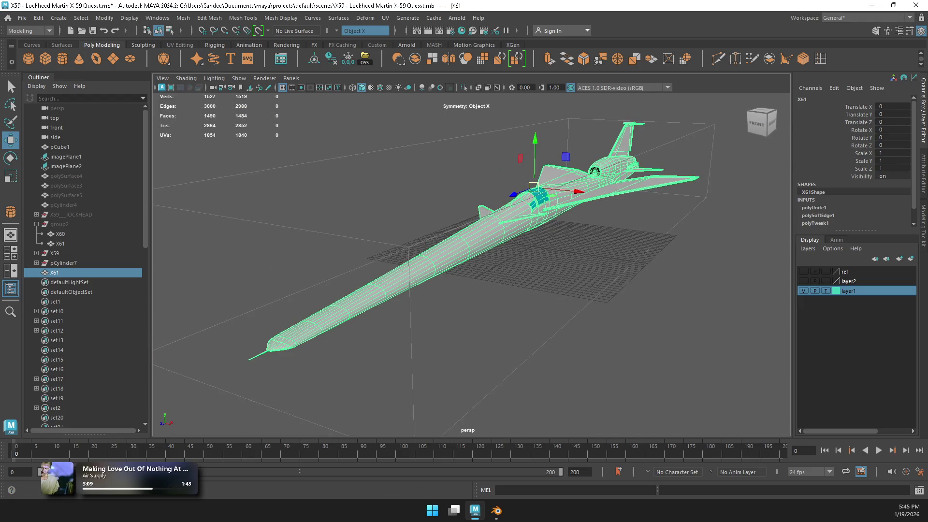
key(ctrl+s)
click(314, 228)
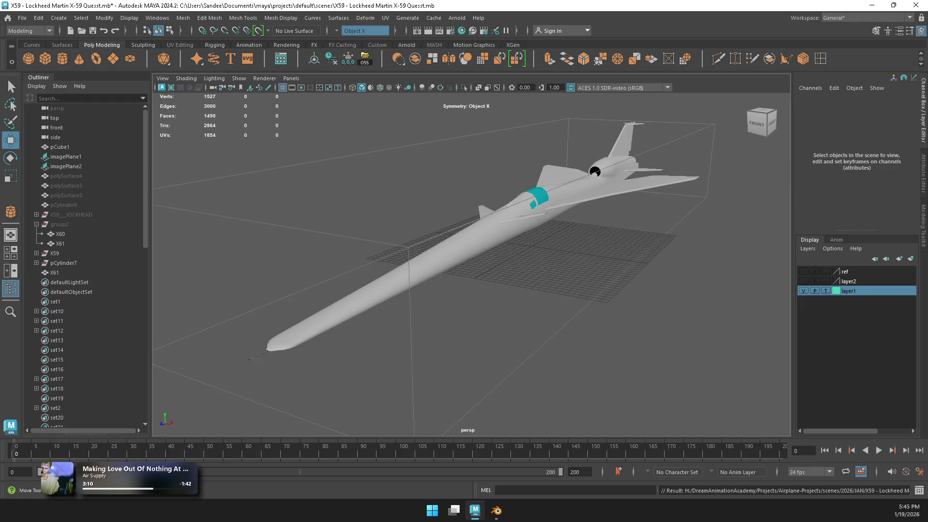
click(365, 30)
click(360, 35)
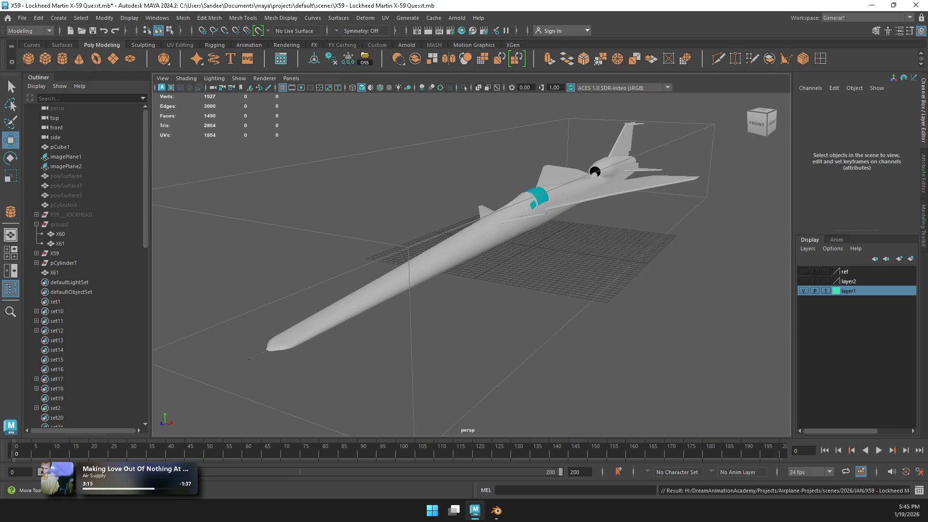
Step: Show all hidden objects and frame the X61 jet in the view
click(261, 353)
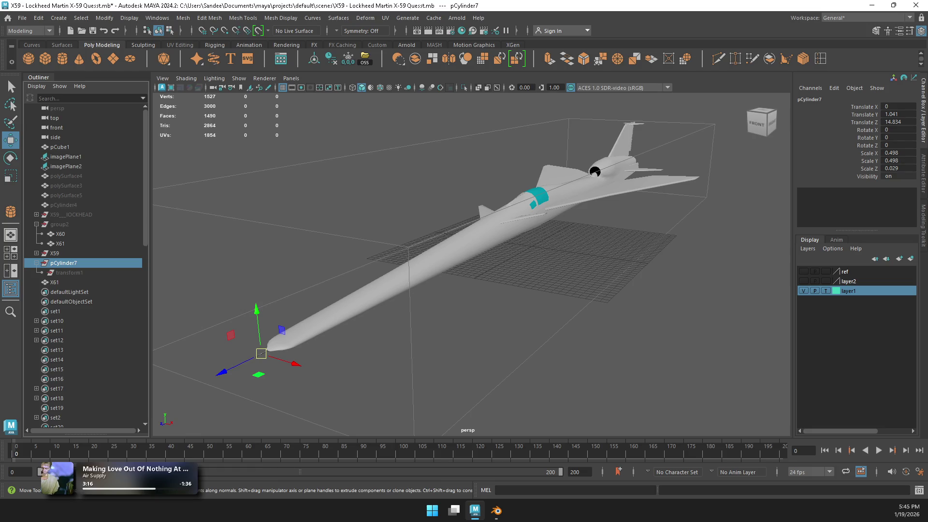
click(268, 349)
key(shift+h)
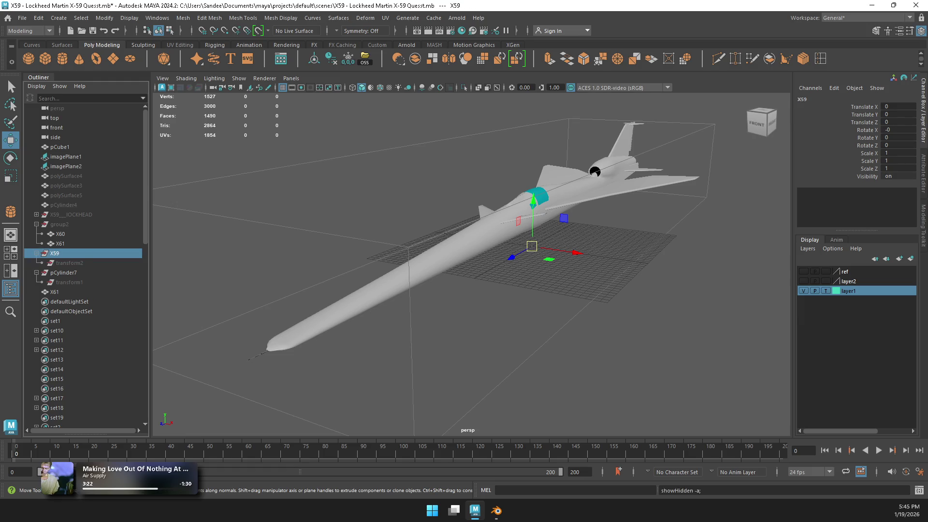
key(Left)
key(Left)
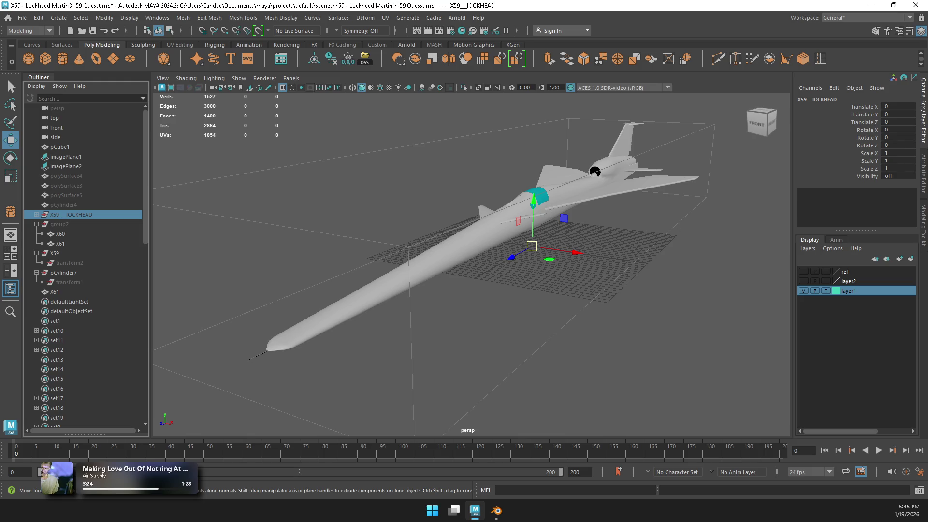
key(alt)
key(Return)
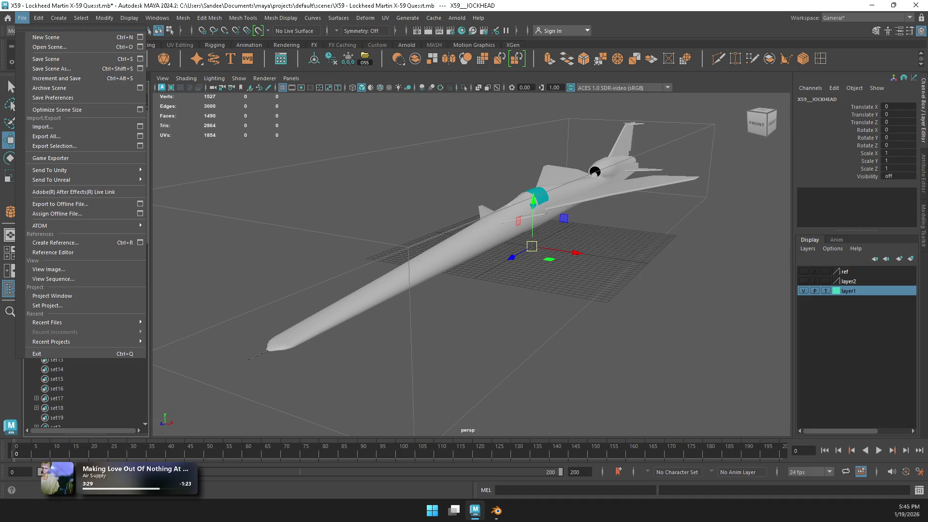
key(Escape)
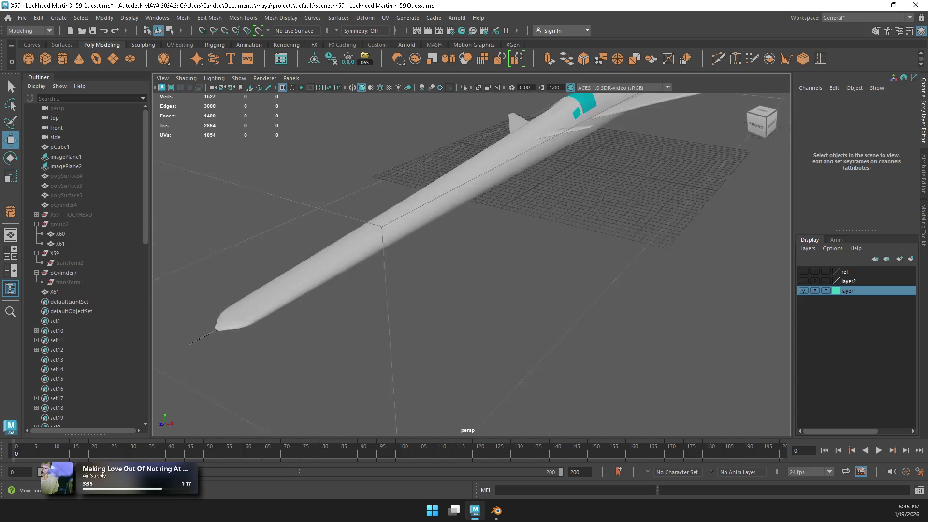
click(54, 292)
key(f)
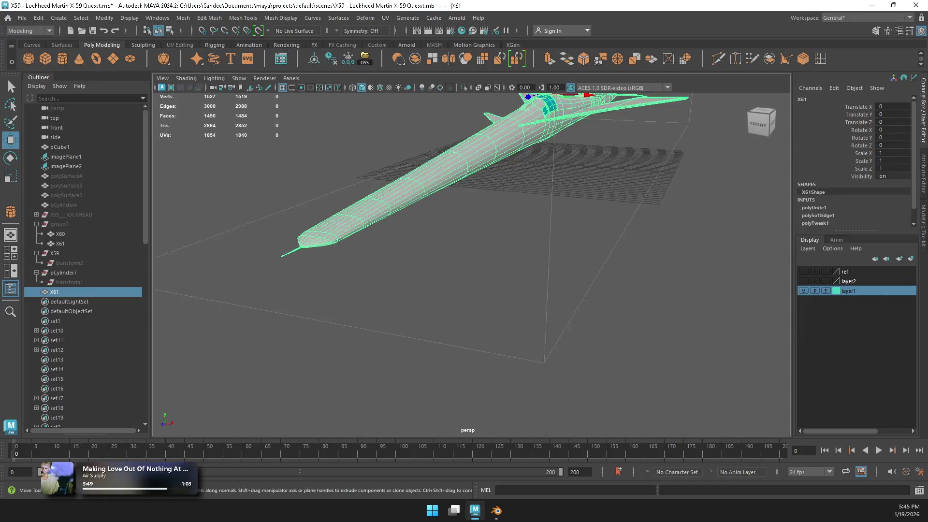
Step: Frame the X61 nose probe from the front in vertex selection mode
mouse_move(252, 194)
right_down()
mouse_move(228, 205)
mouse_move(225, 194)
mouse_move(251, 219)
mouse_move(278, 195)
mouse_move(254, 220)
right_up()
click(191, 244)
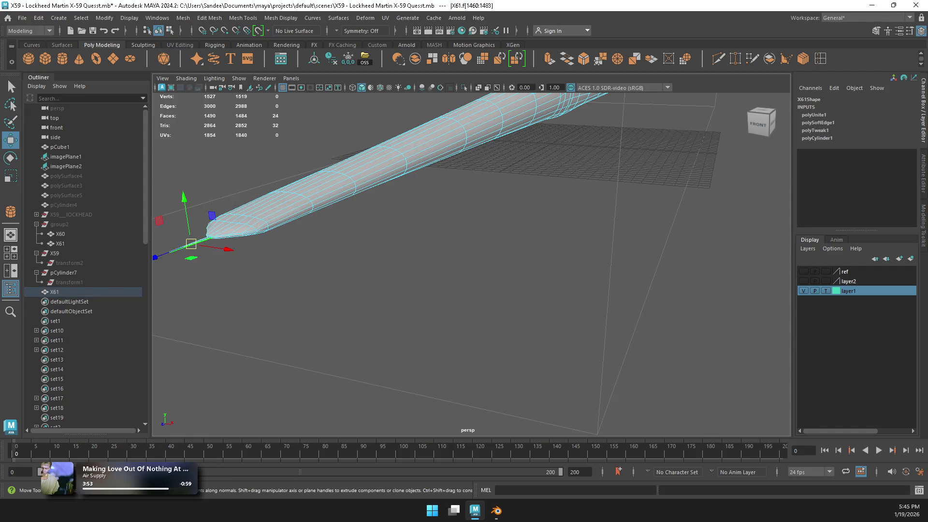
key(f)
click(757, 124)
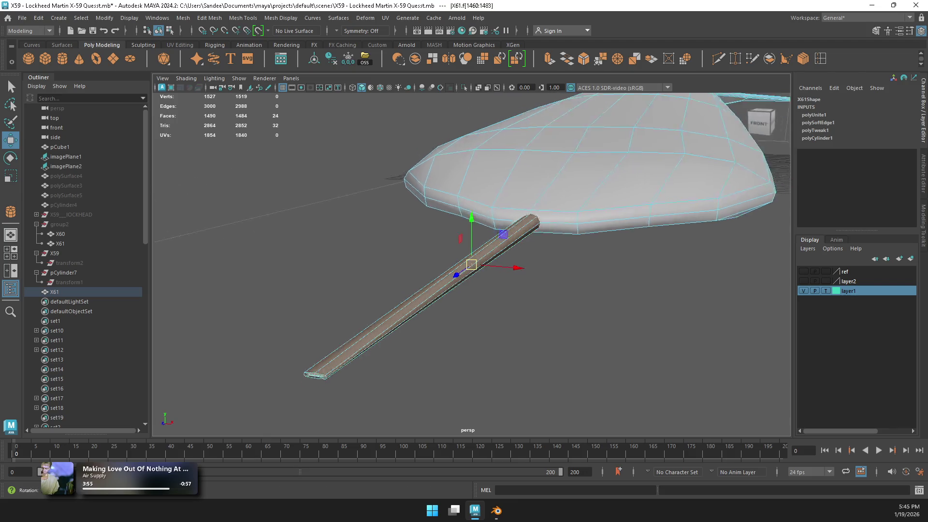
right_drag(425, 227, 387, 224)
alt+drag(387, 223, 367, 242)
Step: Box-select the probe's end vertices and scale them down along X and Y
drag(321, 290, 430, 377)
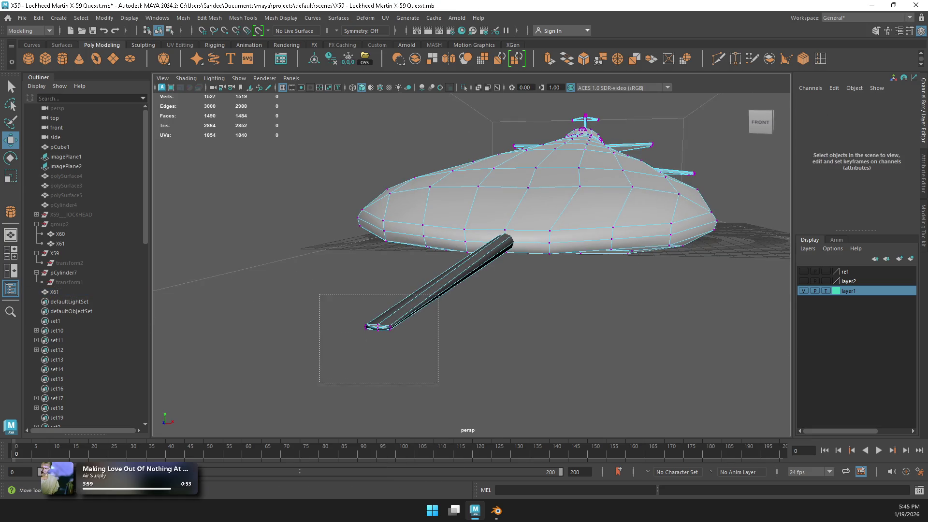
key(r)
drag(413, 329, 403, 329)
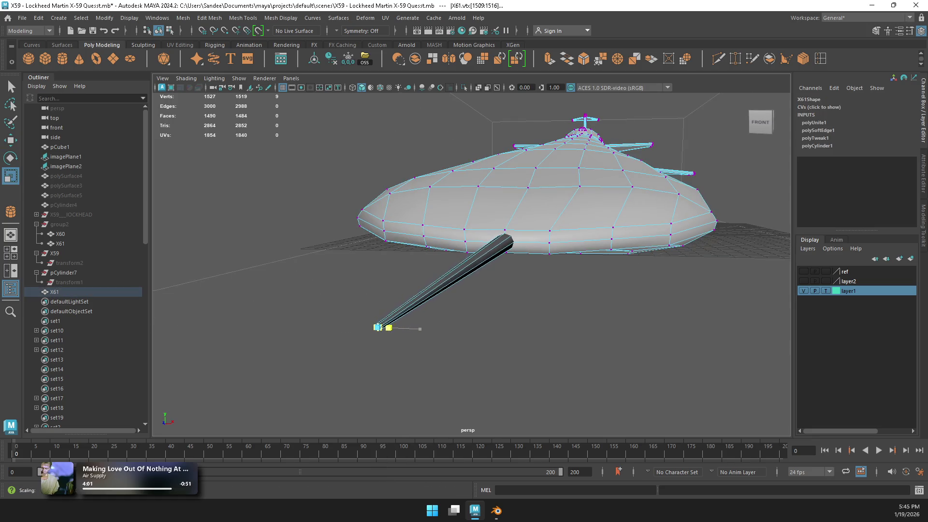
key(f)
mouse_move(515, 264)
mouse_down()
mouse_move(466, 265)
mouse_move(486, 265)
mouse_up()
drag(471, 221, 471, 227)
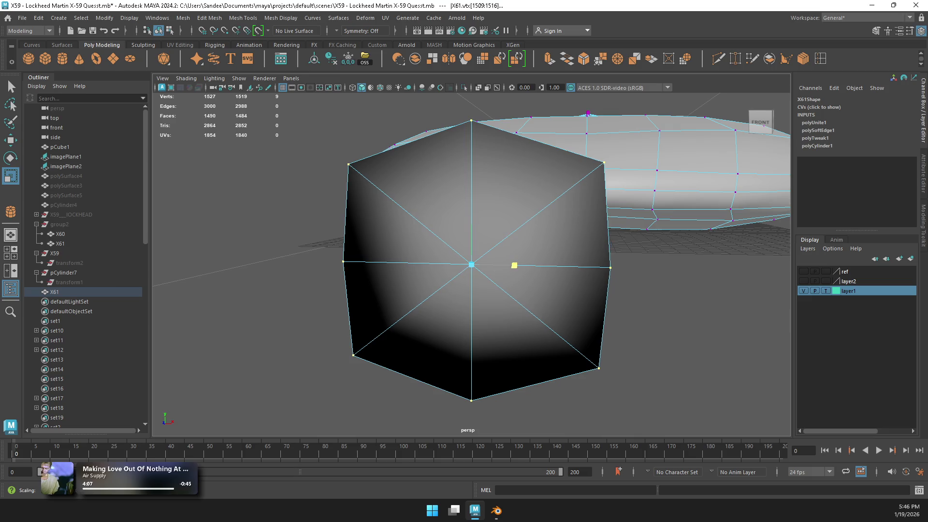
key([)
scroll(471, 265, up, 3)
key(f)
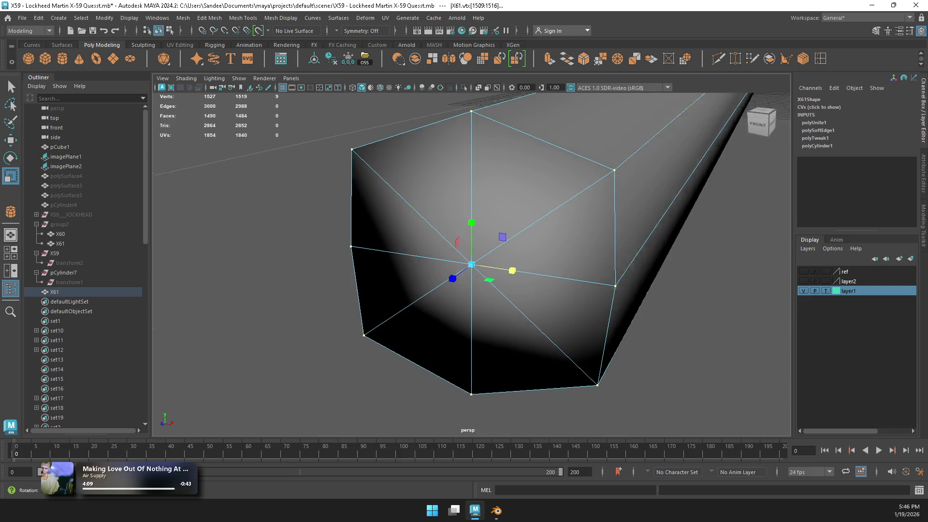
alt+drag(503, 228, 528, 224)
right_drag(528, 223, 575, 208)
Step: Check the tapered probe in the four-view layout, then return to perspective with X61 selected
scroll(471, 265, down, 5)
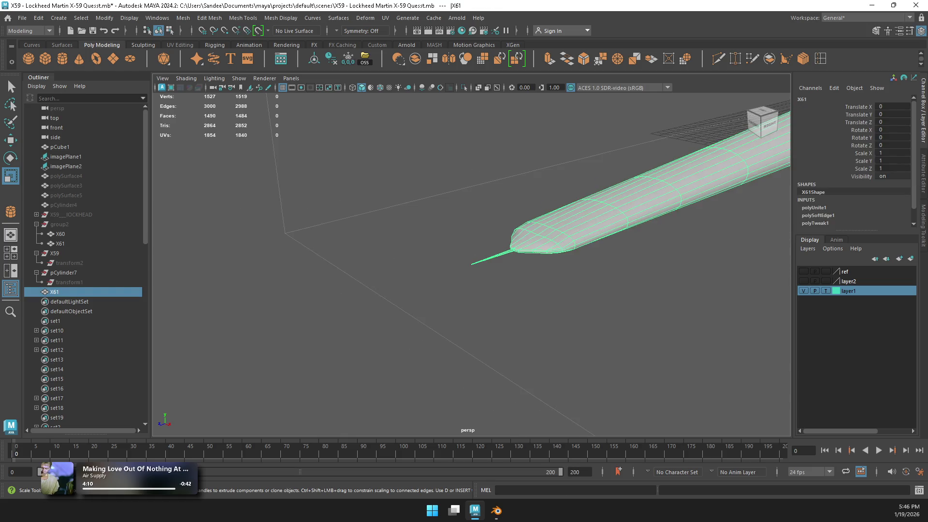
click(338, 315)
alt+drag(483, 290, 531, 261)
key(space)
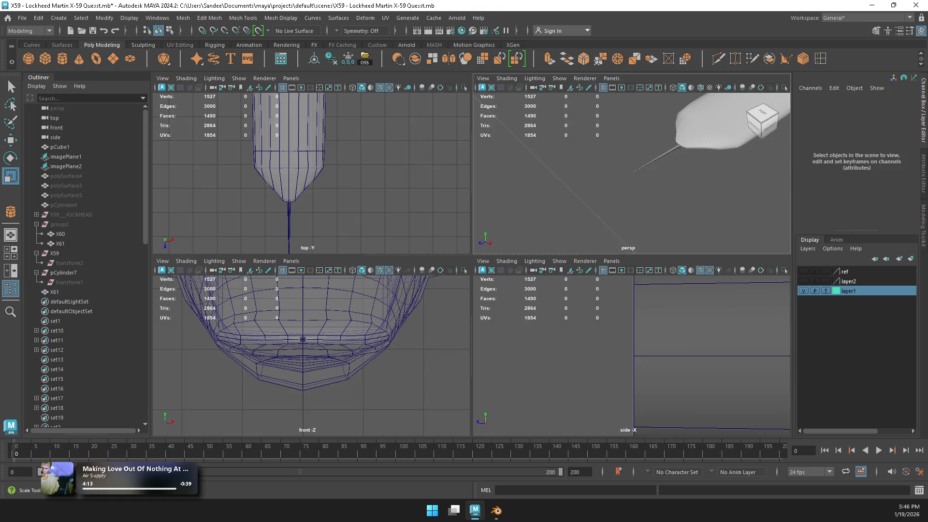
scroll(631, 358, up, 5)
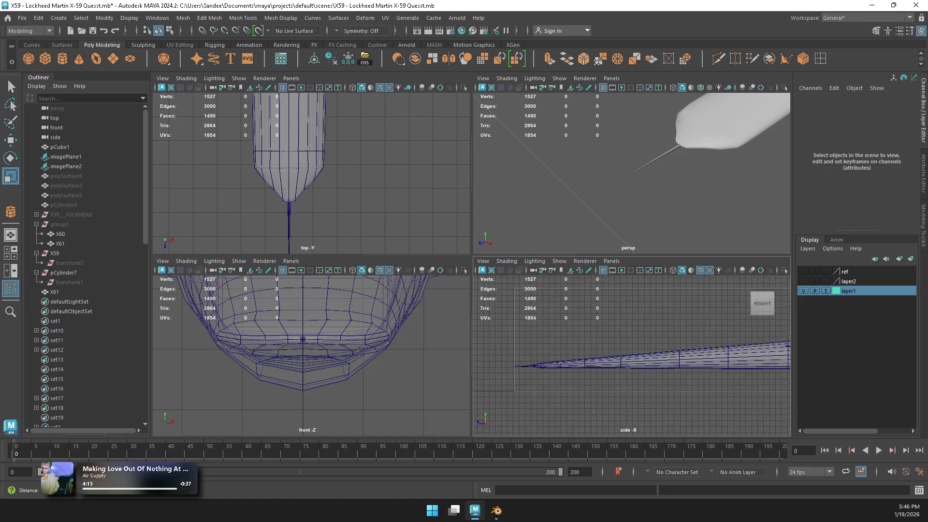
alt+middle_drag(632, 314, 621, 348)
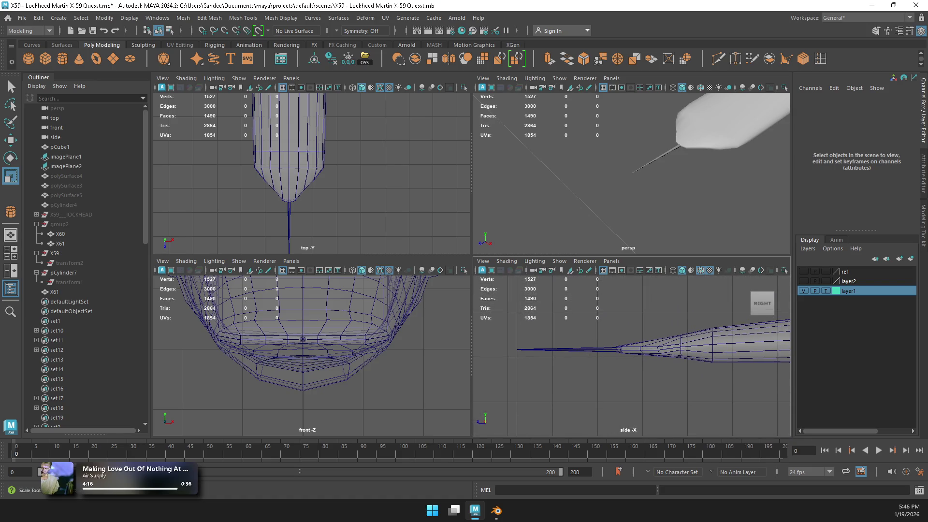
key(space)
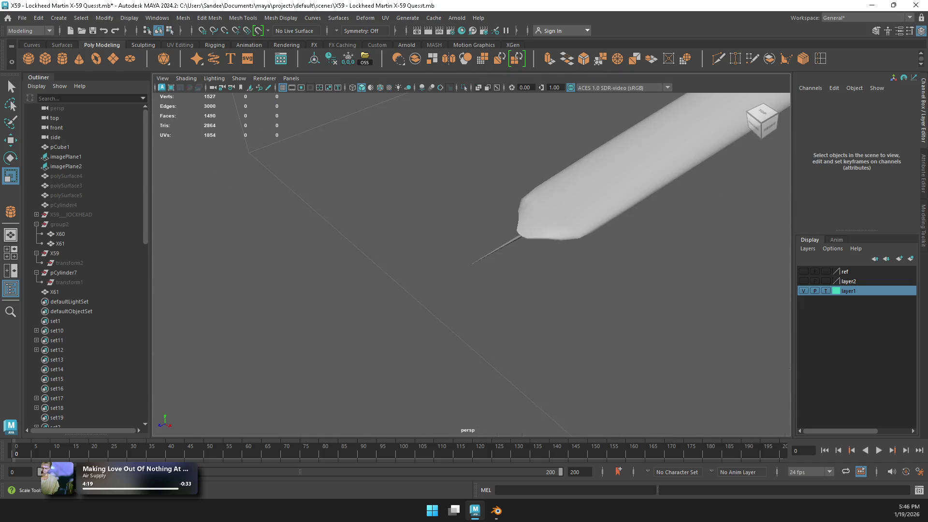
scroll(684, 128, down, 3)
click(683, 129)
alt+drag(683, 128, 667, 164)
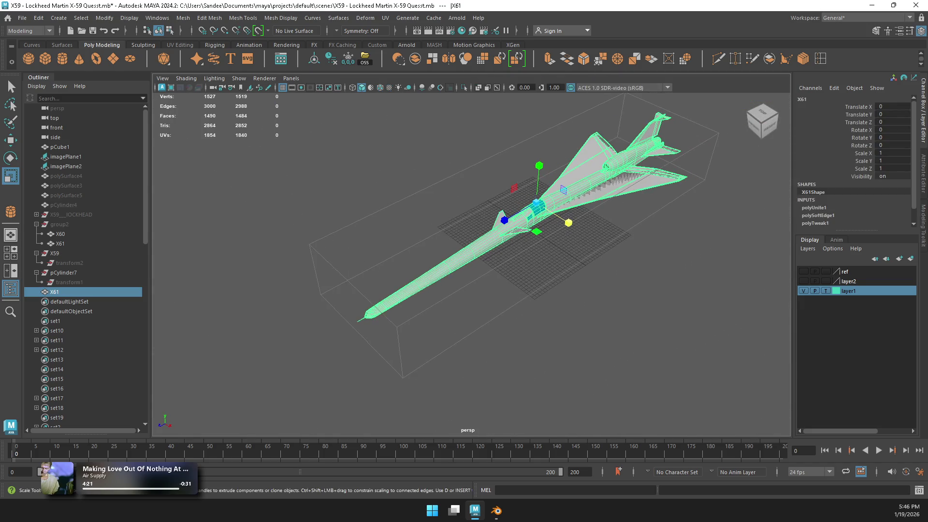
Step: View the jet from behind, start exporting the selected jet, then save the scene file
click(762, 120)
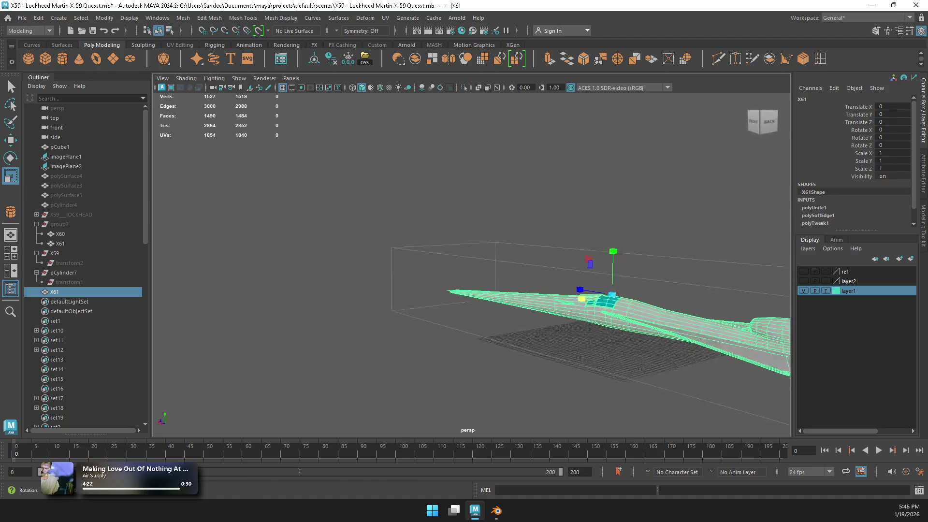
click(22, 17)
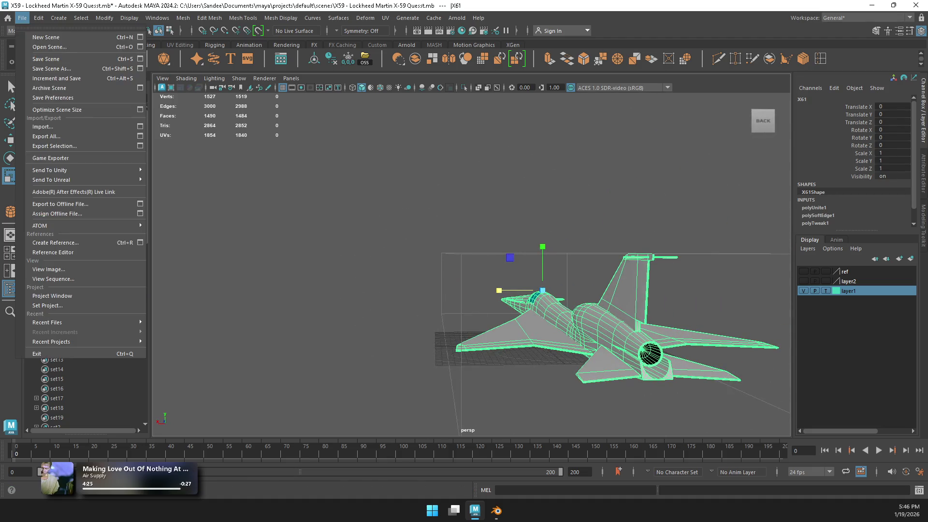
click(54, 145)
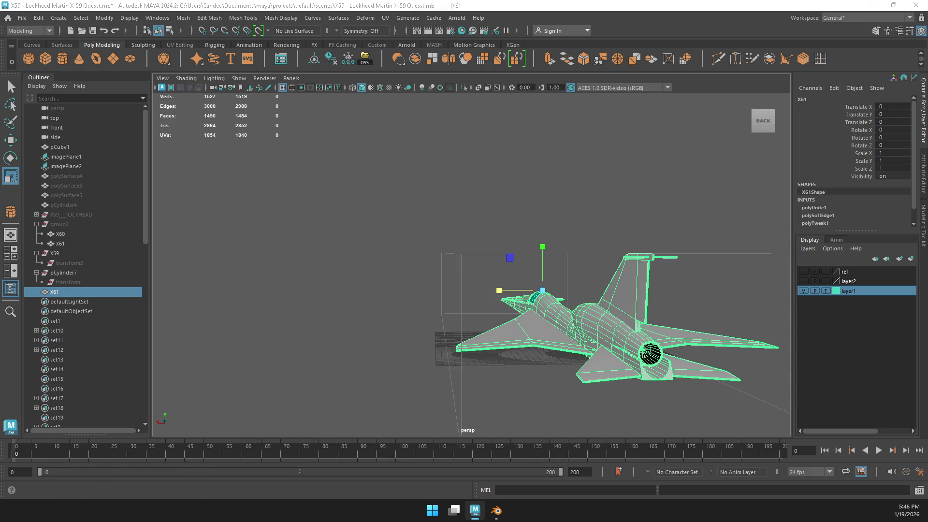
key(ctrl+s)
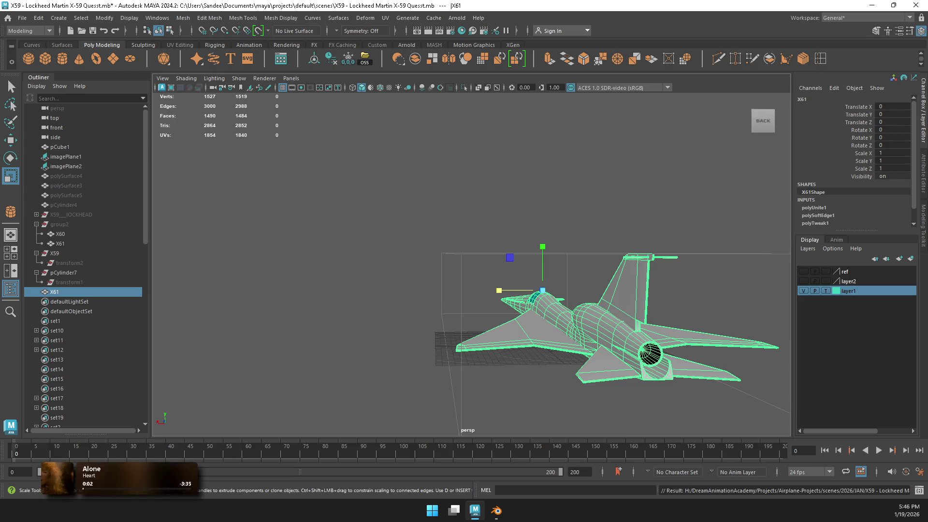
Step: Undo an accidental deletion of the X61 jet and run Optimize Scene Size
key(Delete)
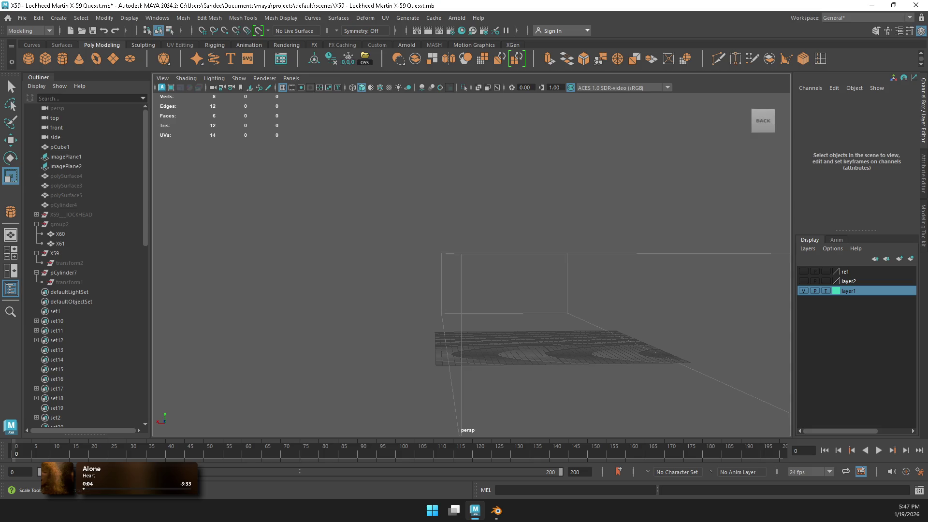
key(ctrl+z)
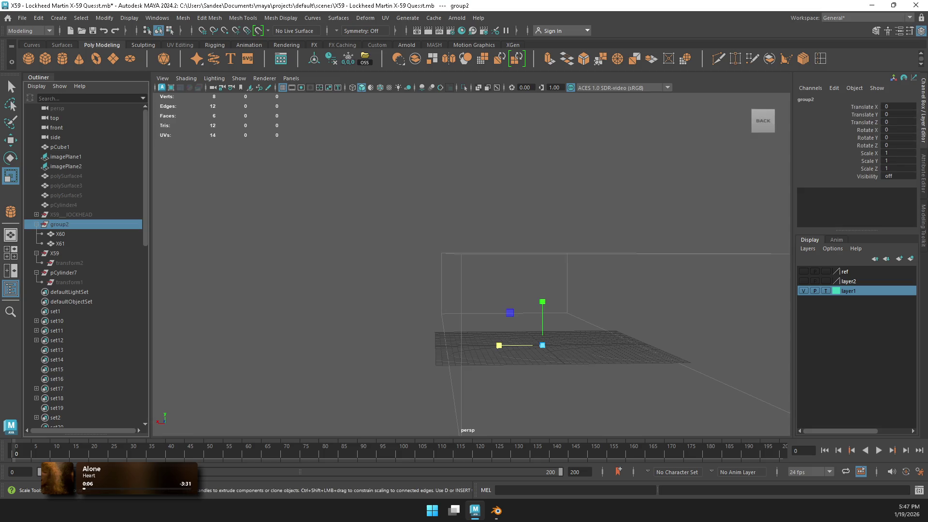
key(ctrl+z)
alt+drag(531, 290, 570, 300)
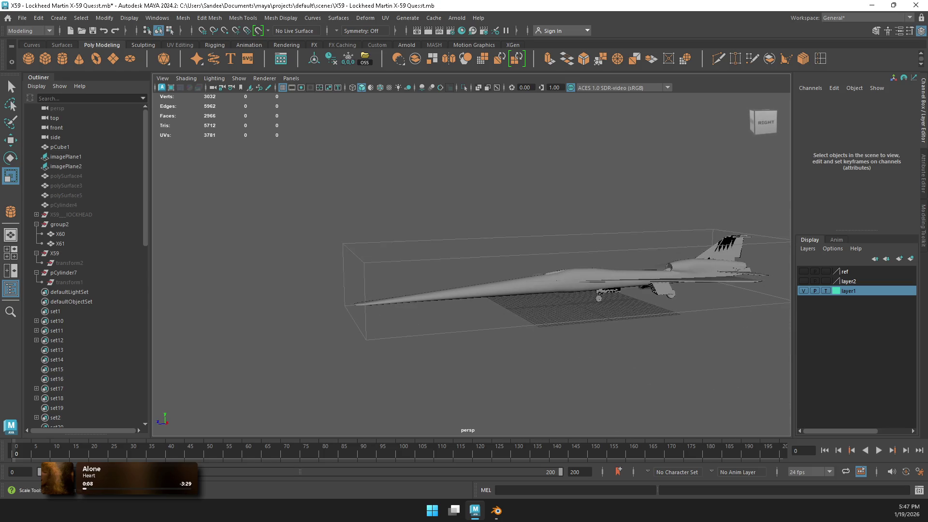
click(54, 253)
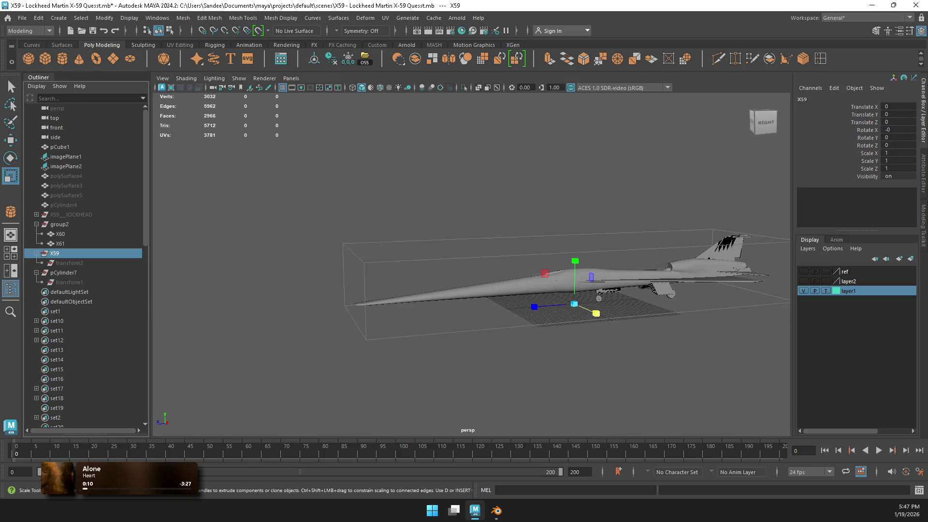
click(22, 18)
click(48, 109)
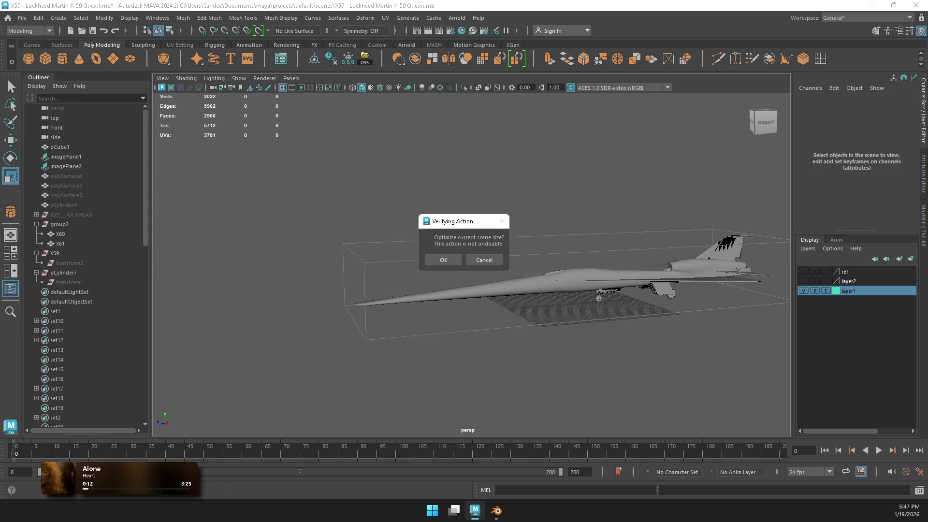
click(443, 260)
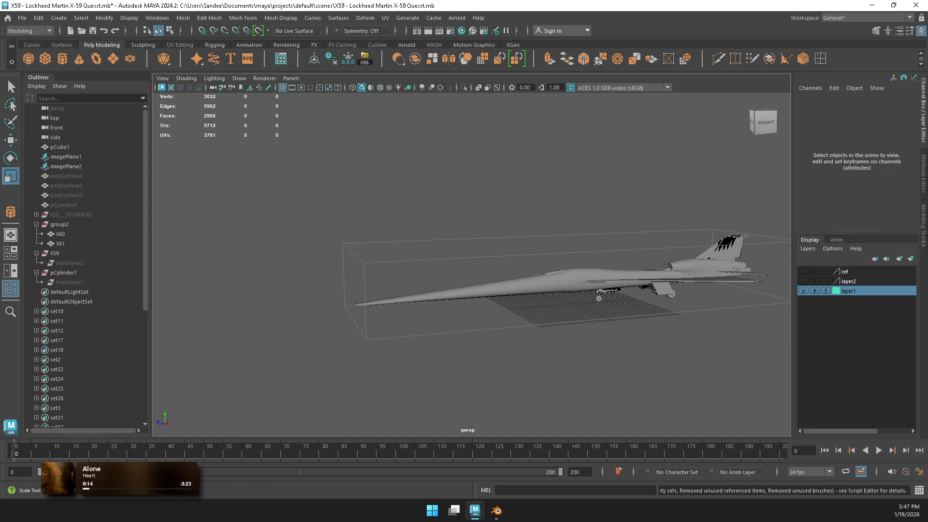
Step: Delete pCylinder7 and X59 along with their child transforms
click(69, 282)
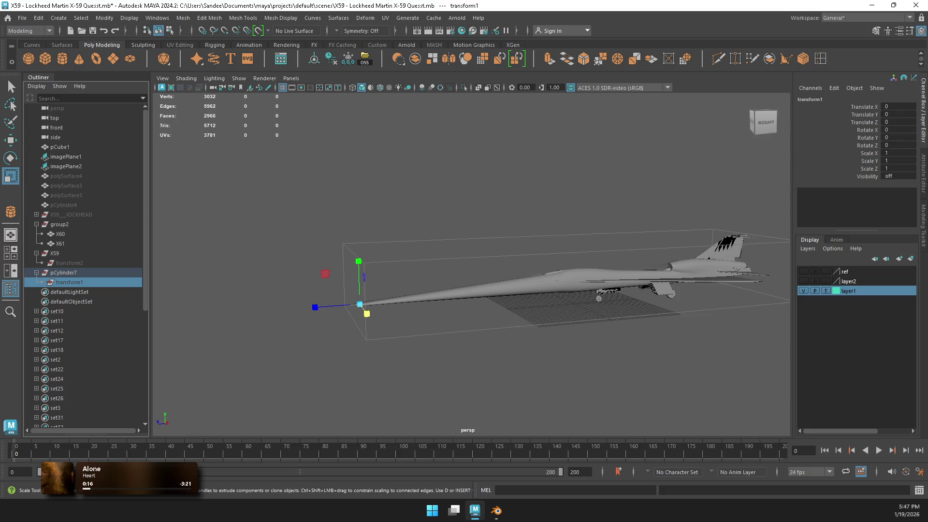
key(f)
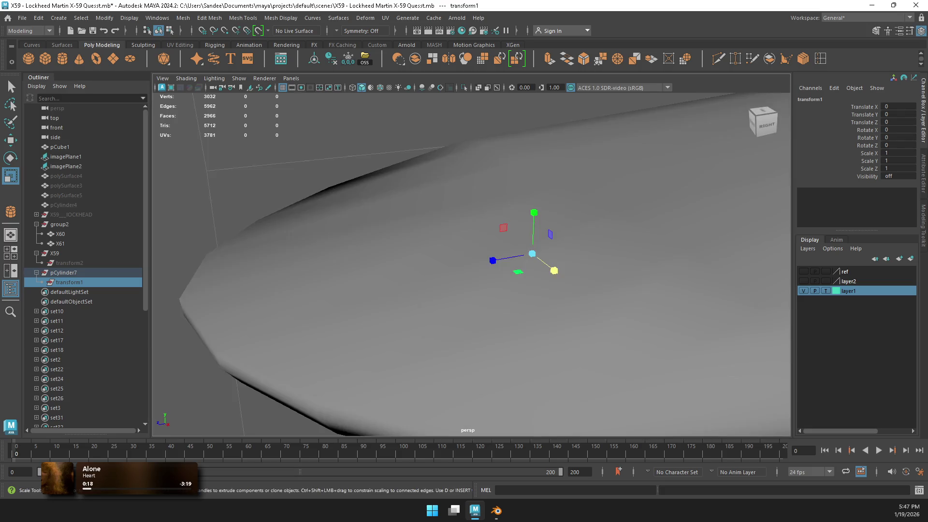
alt+drag(468, 261, 408, 275)
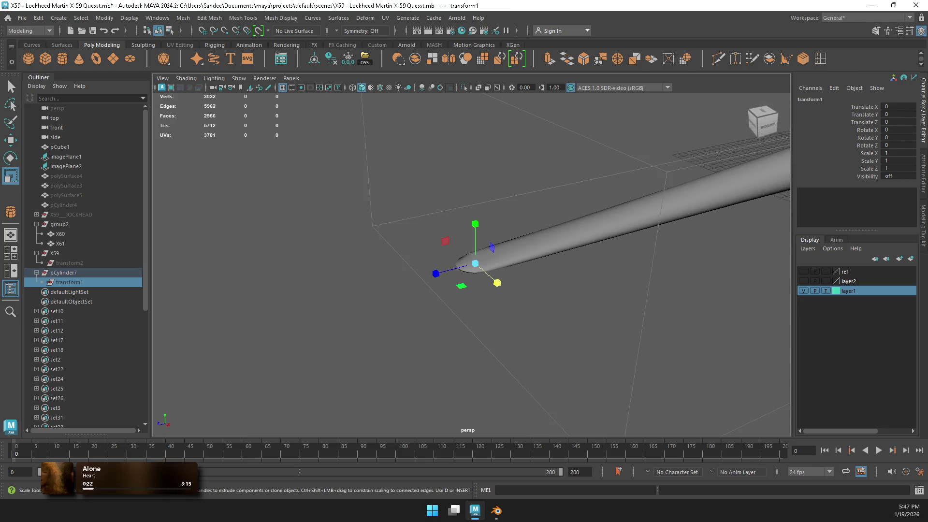
key(Up)
key(Delete)
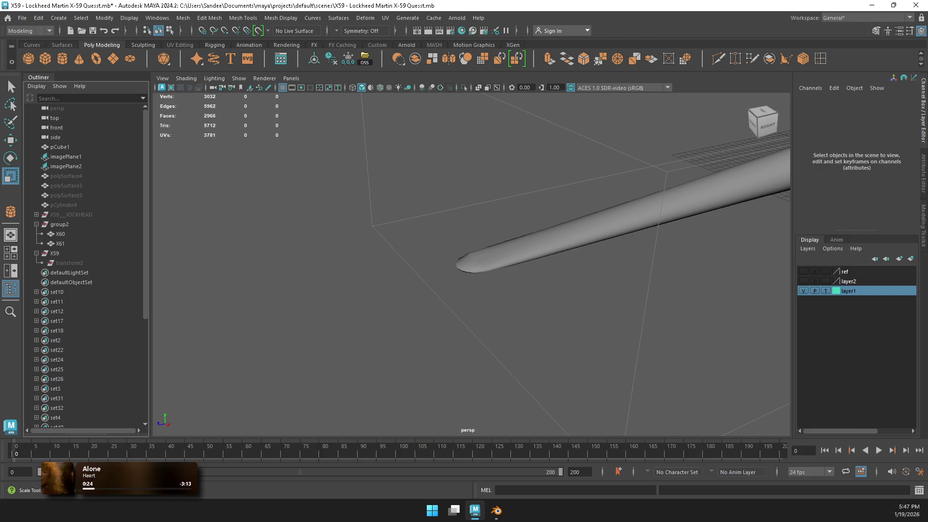
click(69, 262)
key(Delete)
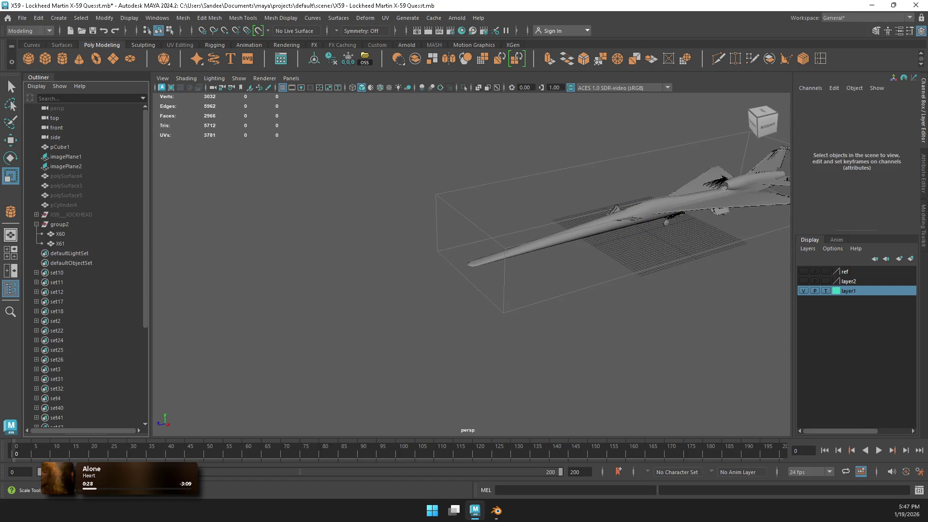
click(71, 214)
Step: Unhide everything, then hide group2, the X59__LOCKHEAD group and pCylinder4
click(36, 214)
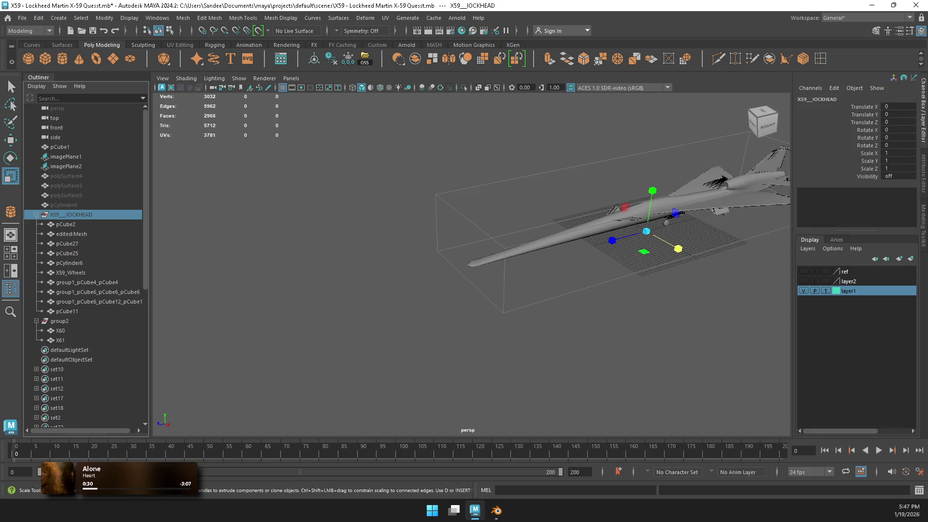
key(shift+h)
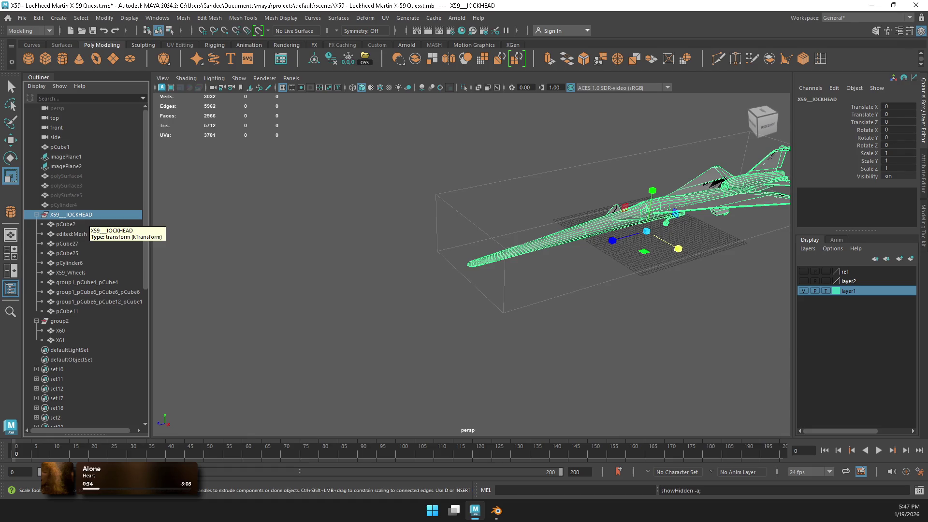
click(59, 321)
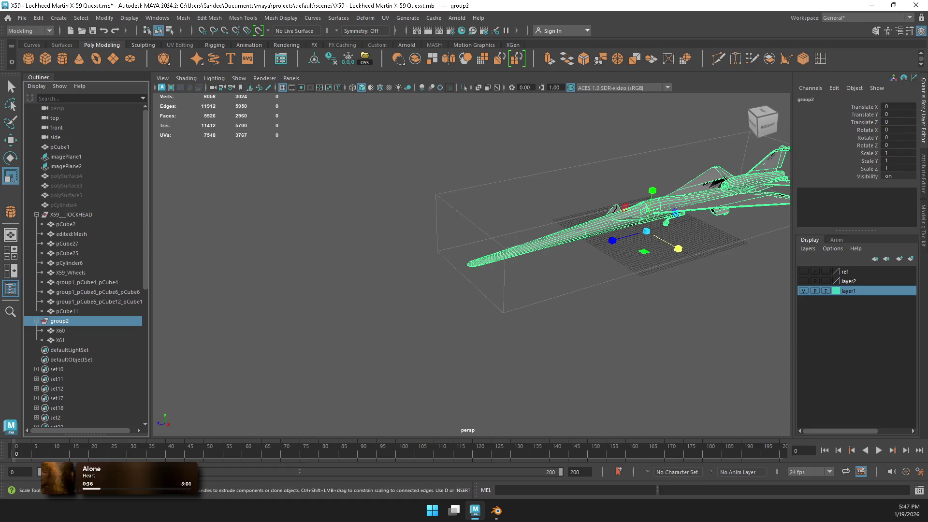
key(ctrl+h)
click(59, 321)
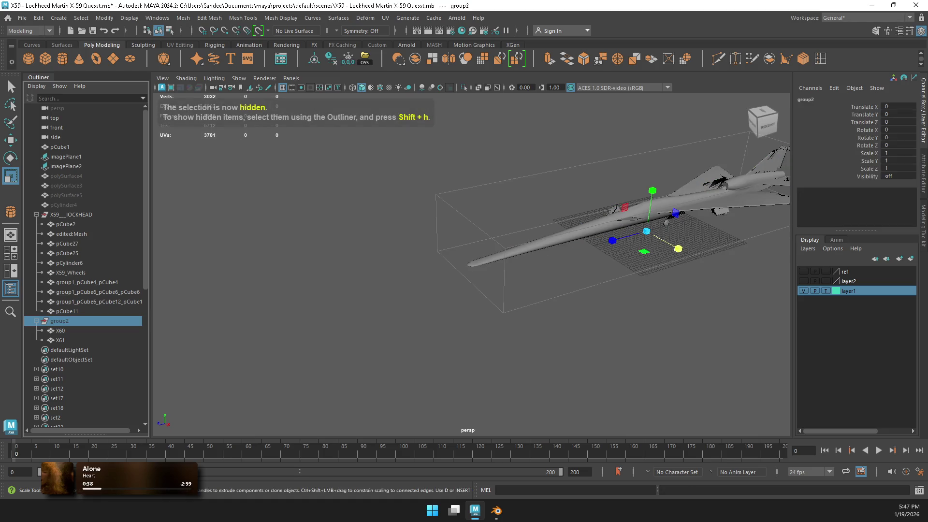
click(37, 321)
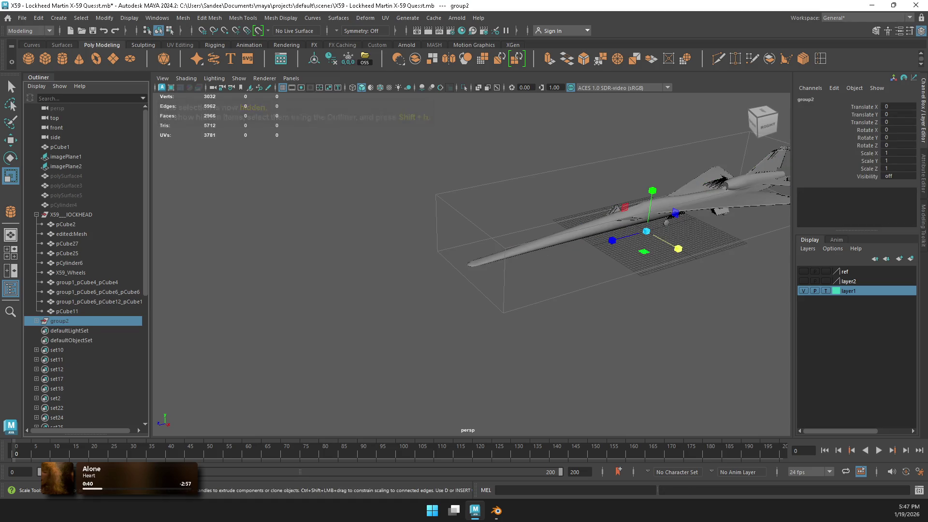
click(71, 215)
key(ctrl+h)
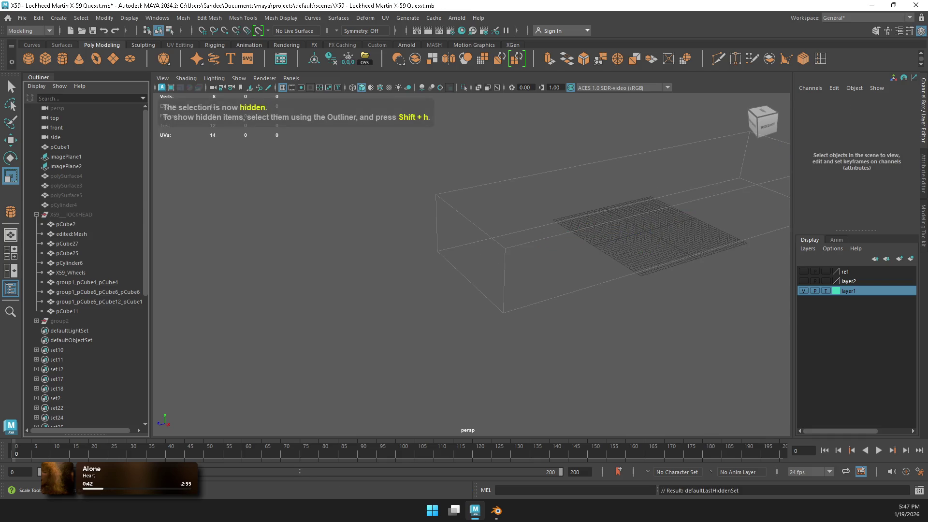
click(36, 215)
click(63, 205)
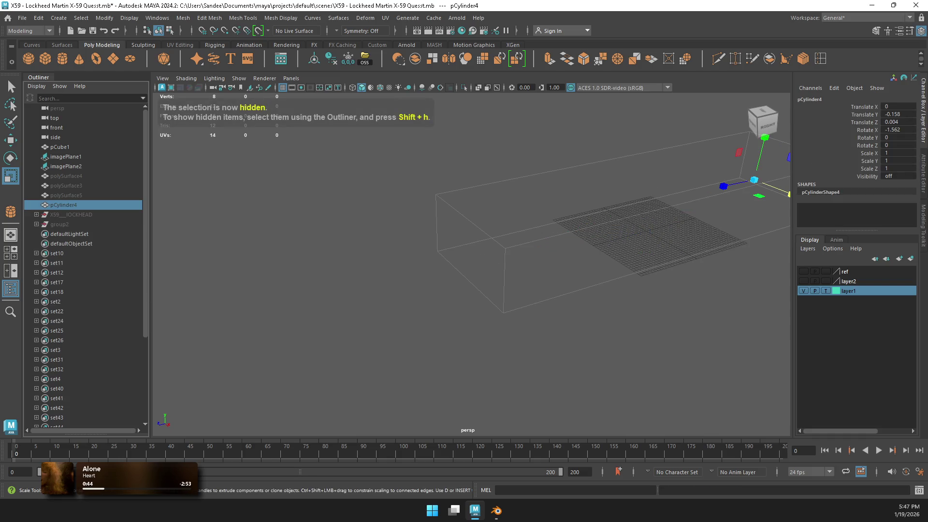
key(ctrl+h)
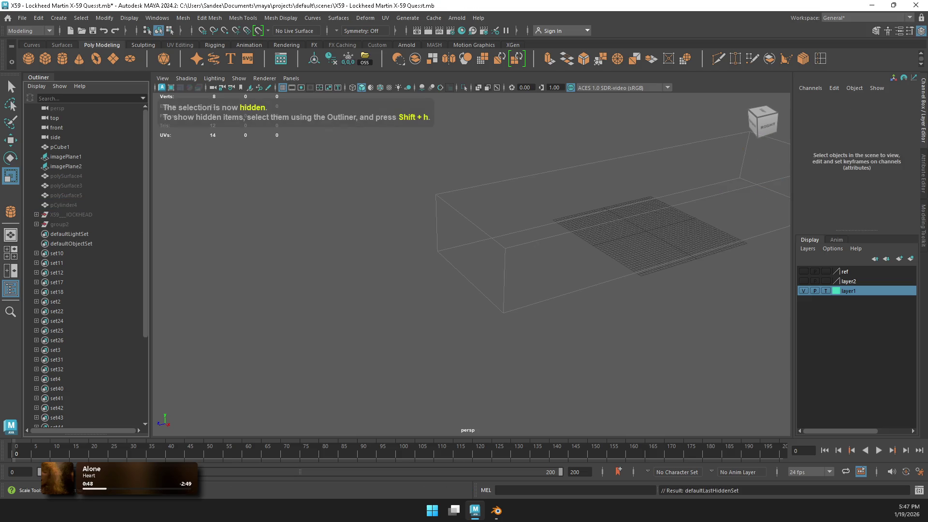
click(22, 18)
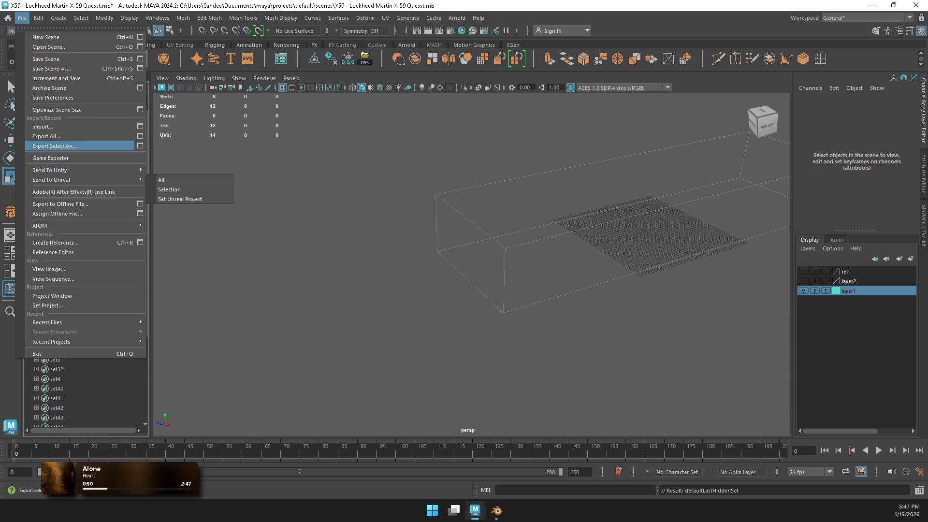
Step: Orbit around the aircraft, toggle isolation, and delete the selected X59 jet
key(Escape)
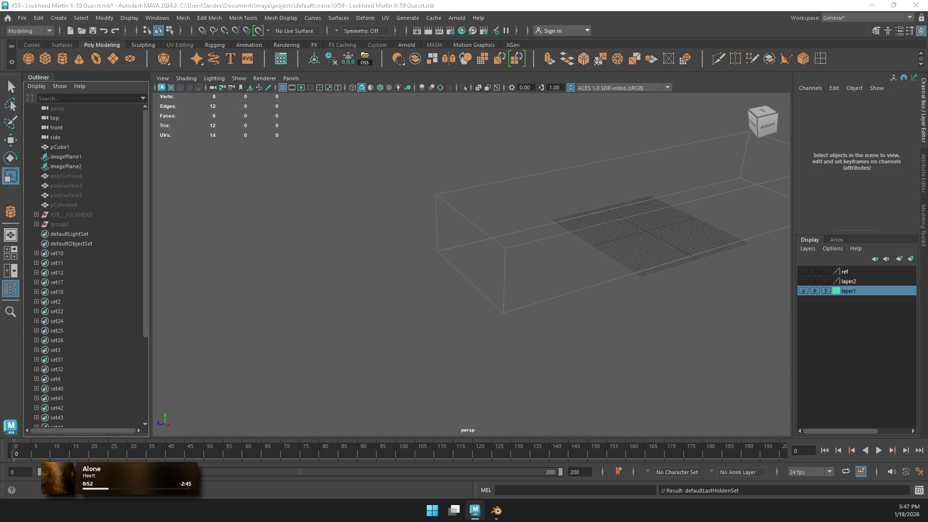
mouse_move(754, 228)
alt+mouse_down()
mouse_move(772, 231)
mouse_move(693, 208)
mouse_move(751, 228)
alt+mouse_up()
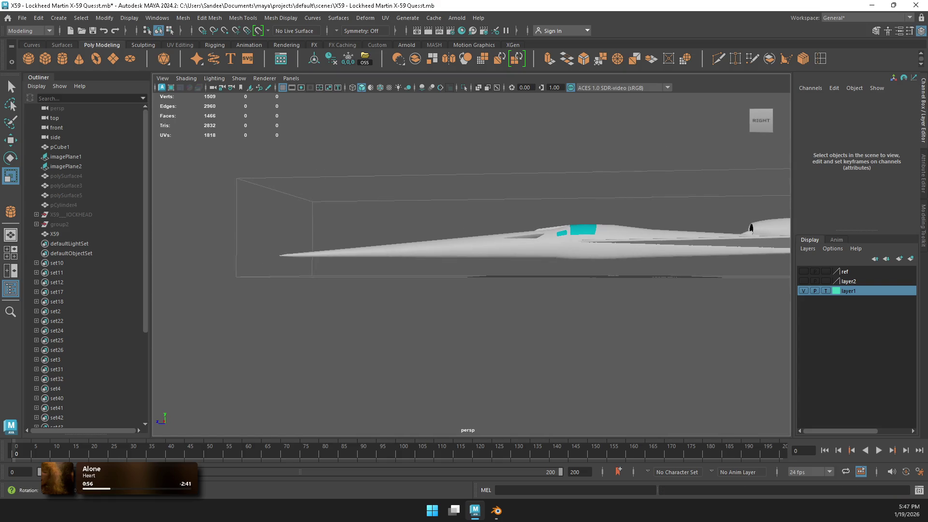
key(ctrl+1)
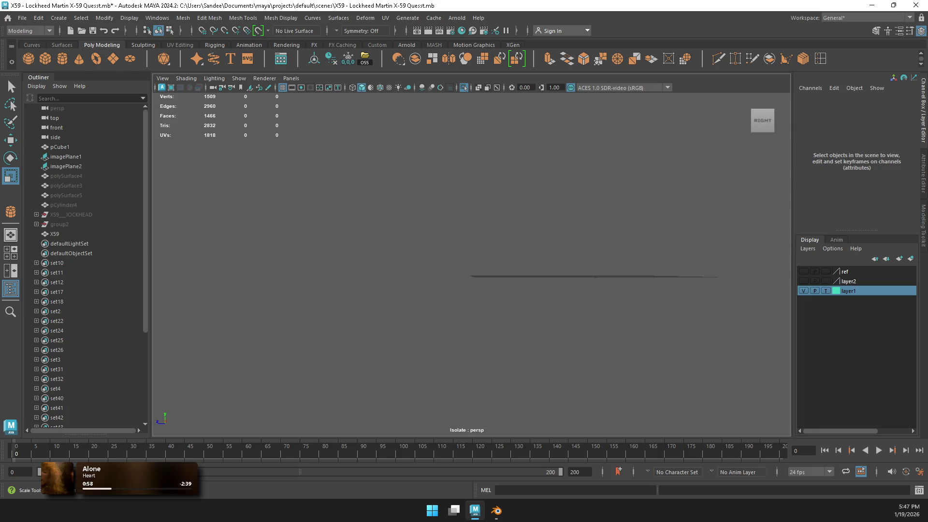
key(ctrl+1)
mouse_move(696, 236)
alt+mouse_down()
mouse_move(586, 234)
mouse_move(558, 173)
mouse_move(474, 155)
mouse_move(379, 157)
mouse_move(372, 203)
mouse_move(412, 184)
alt+mouse_up()
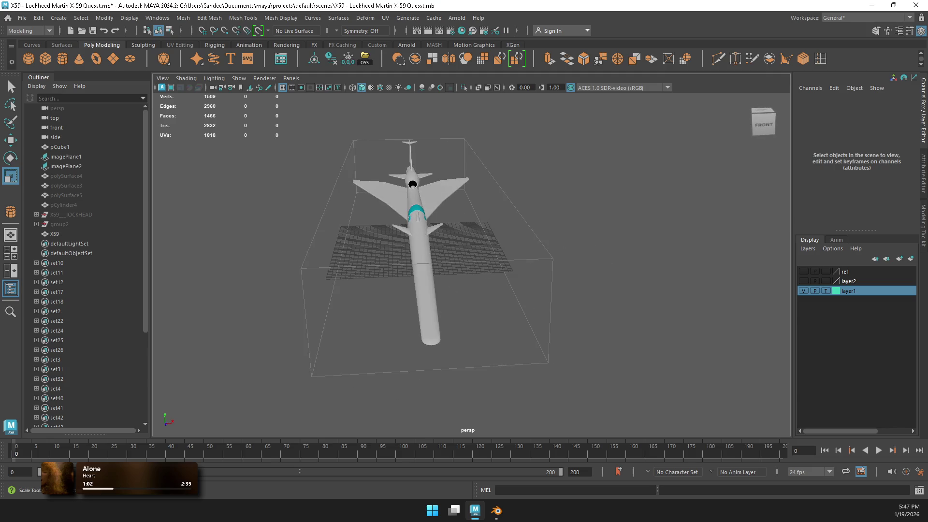
click(412, 184)
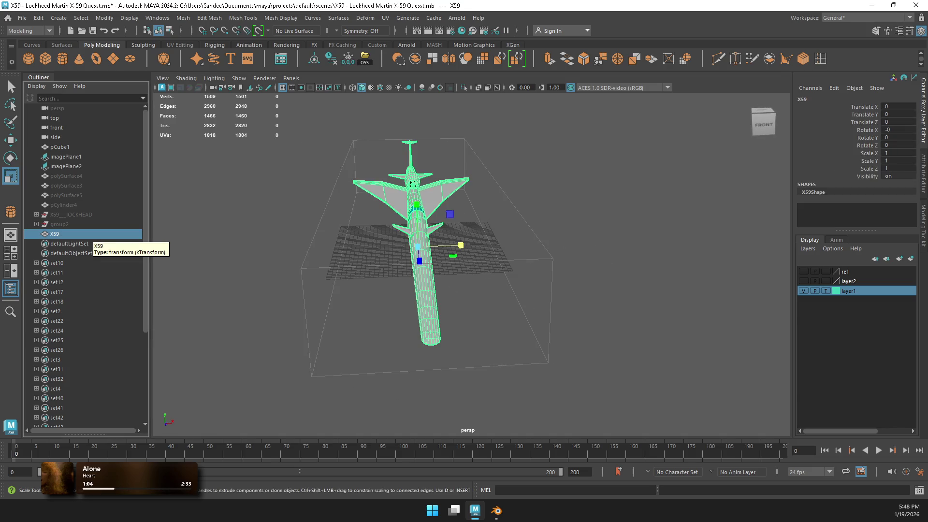
click(483, 227)
alt+drag(483, 227, 447, 177)
click(447, 177)
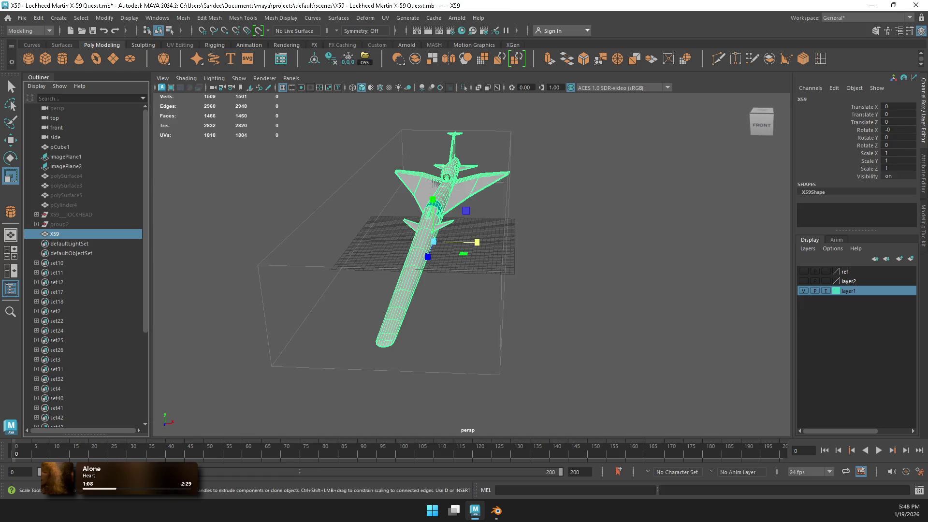
key(Delete)
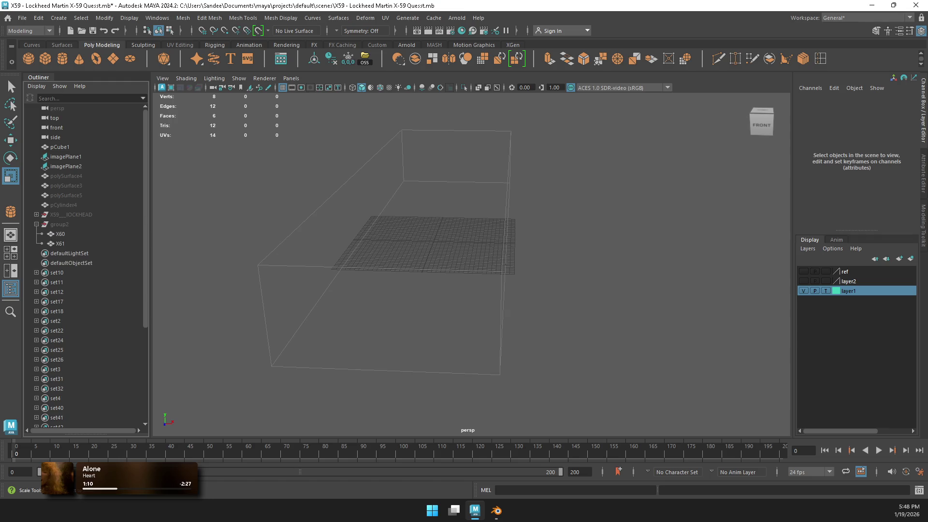
Step: Unhide X61 in group2, inspect its landing gear from below, then switch to Blender
click(37, 214)
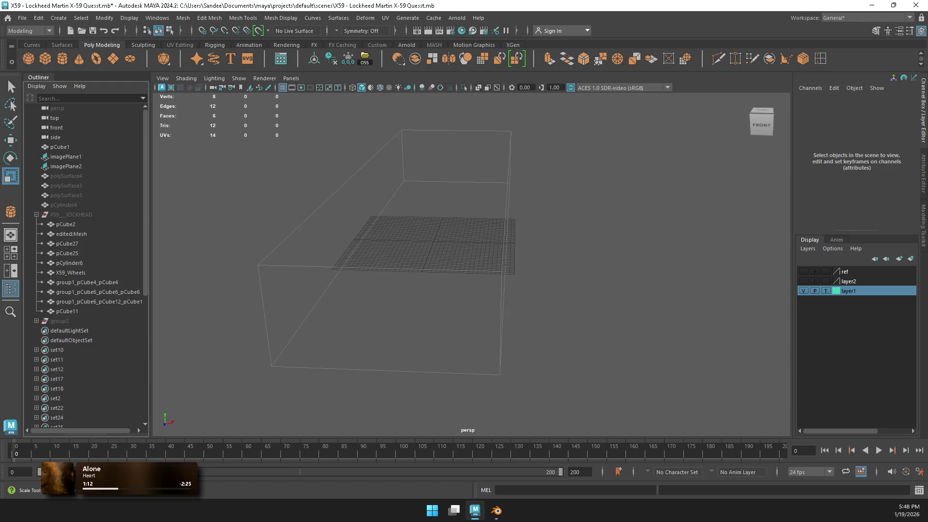
click(37, 214)
click(36, 224)
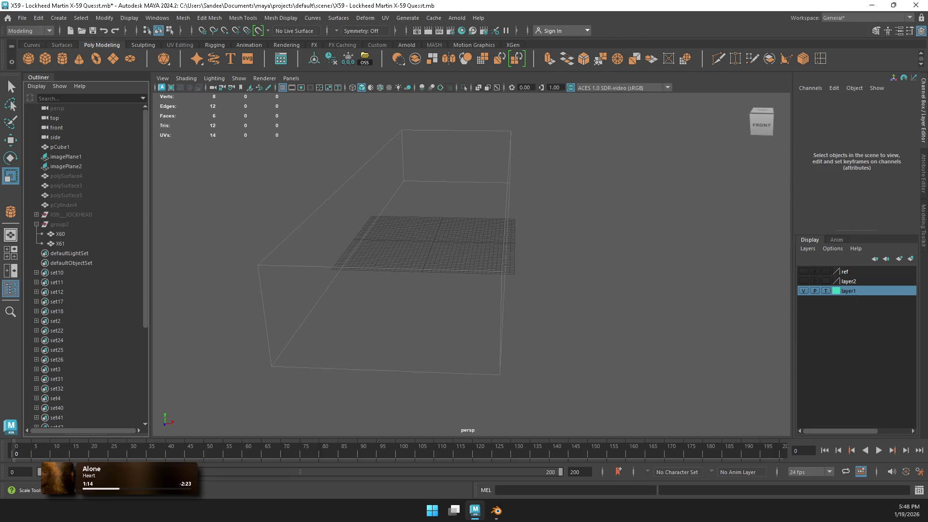
click(60, 243)
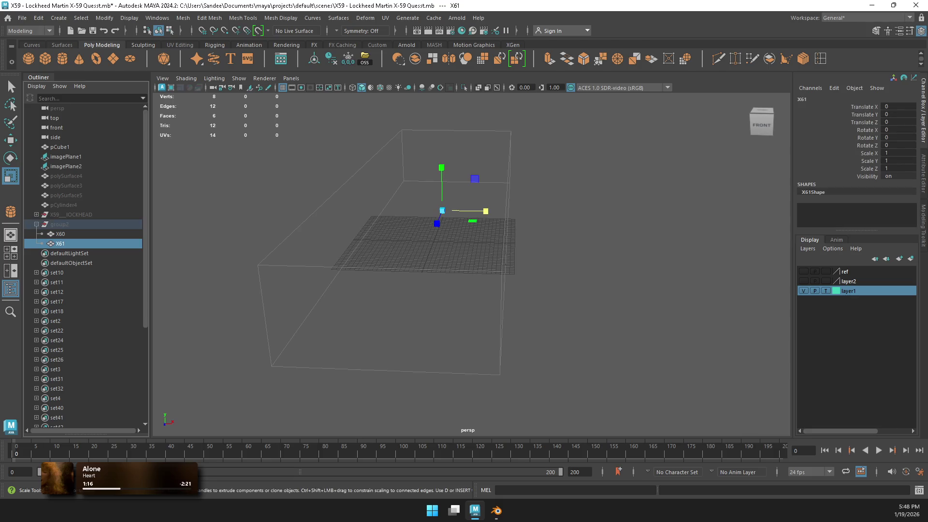
key(shift+h)
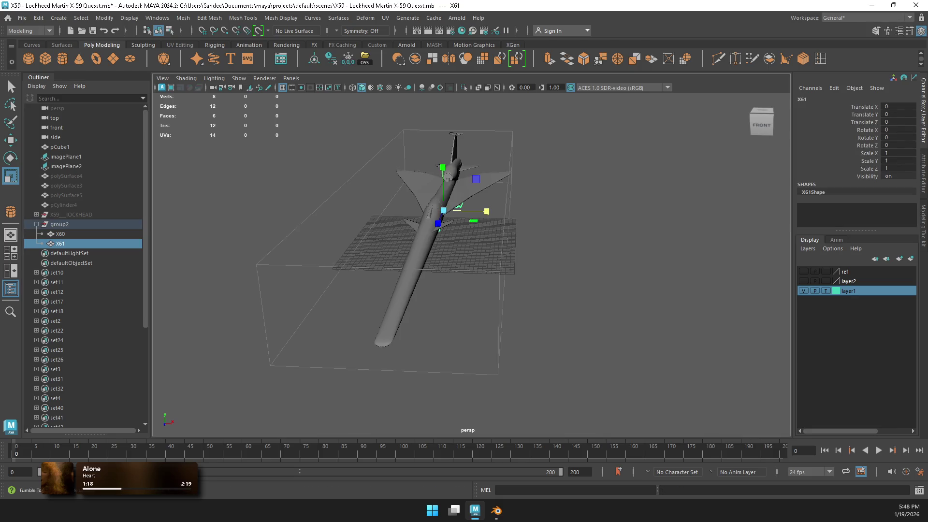
key(f)
mouse_move(471, 263)
alt+mouse_down()
mouse_move(580, 249)
mouse_move(531, 217)
alt+mouse_up()
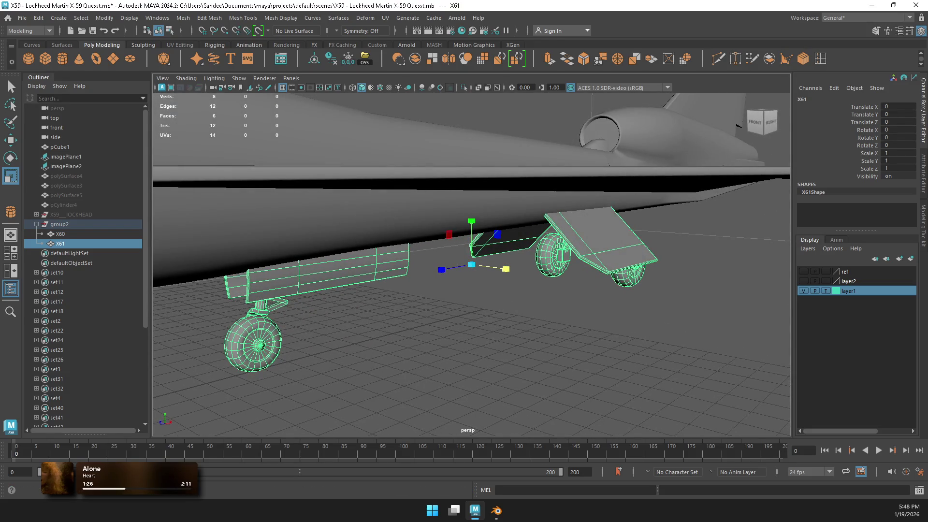
click(496, 510)
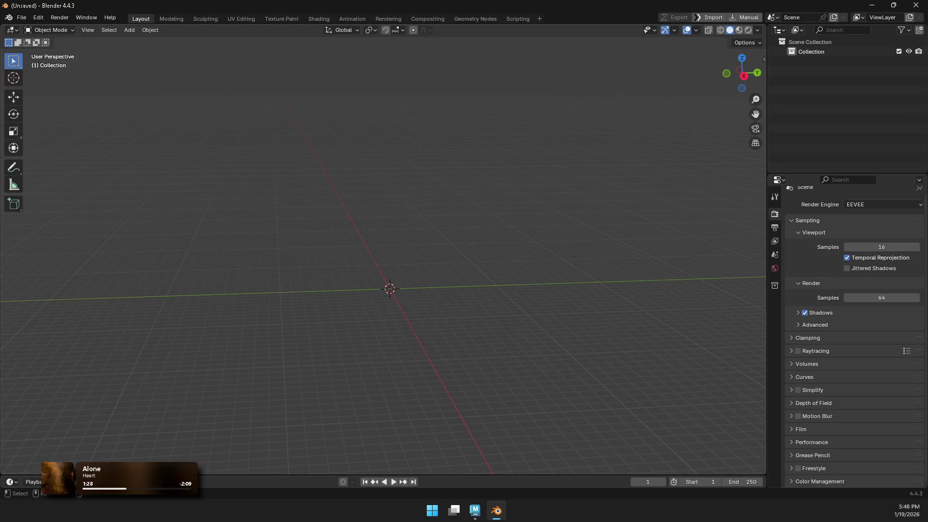
Step: Import the X59_BODY.fbx aircraft file from the 04_EXPORT\02_FBX folder
click(39, 18)
click(58, 142)
click(21, 18)
mouse_move(58, 155)
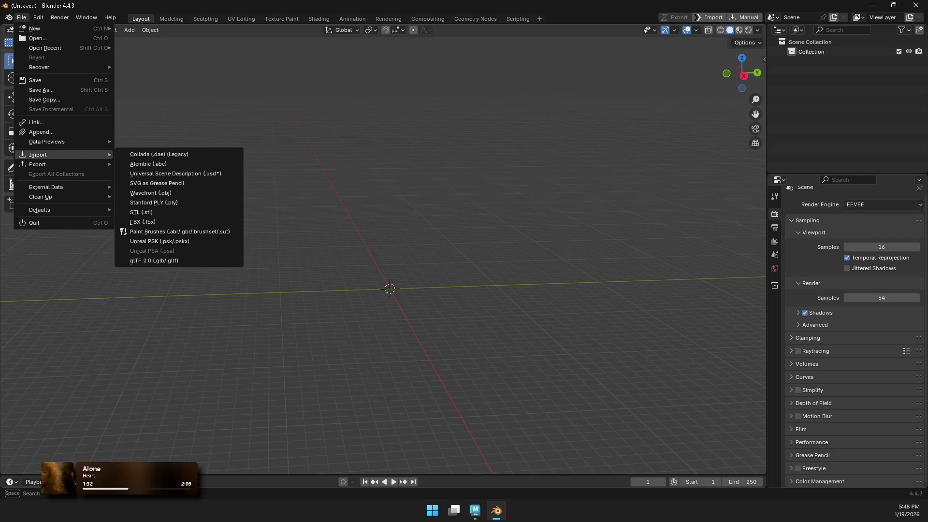
click(142, 222)
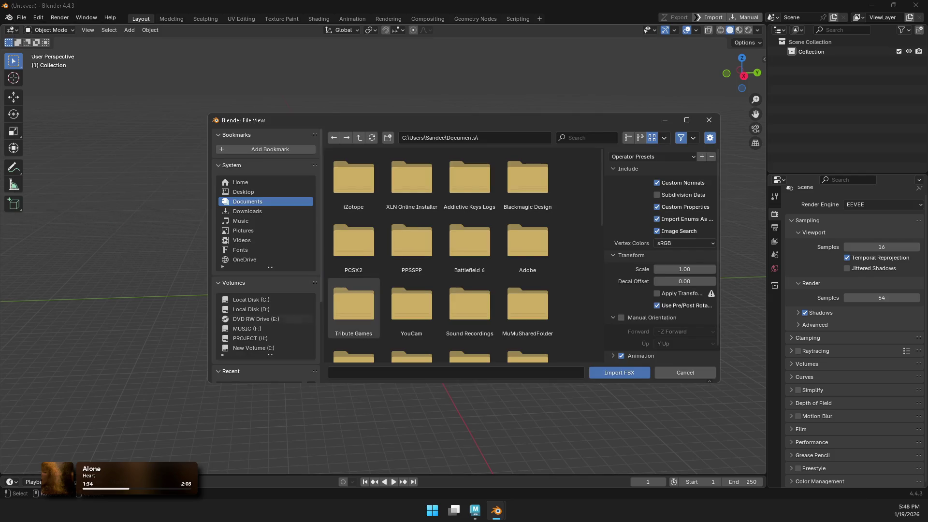
scroll(266, 289, down, 3)
click(259, 359)
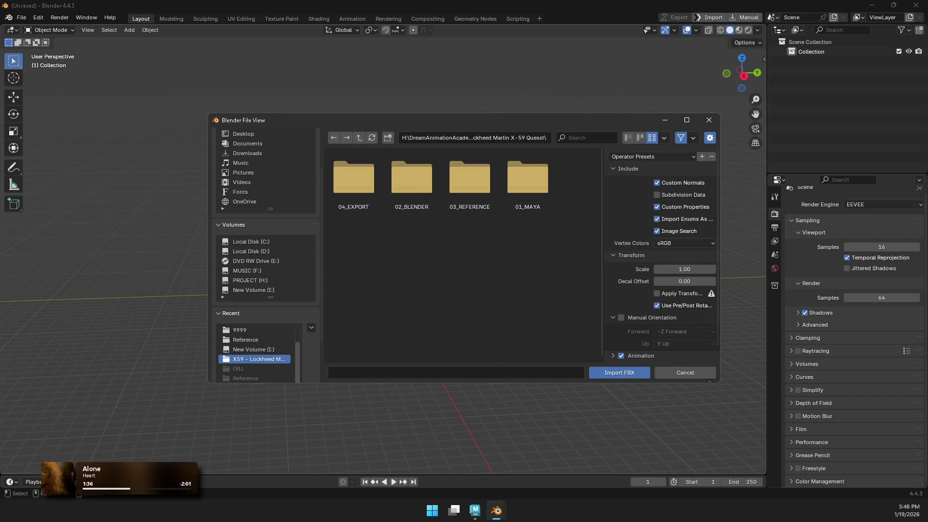
double_click(354, 178)
double_click(353, 178)
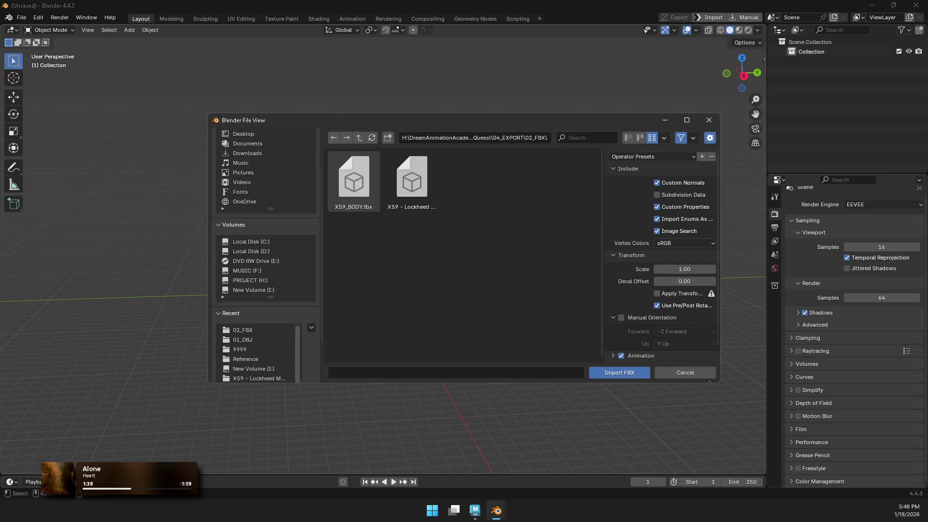
click(411, 178)
click(619, 373)
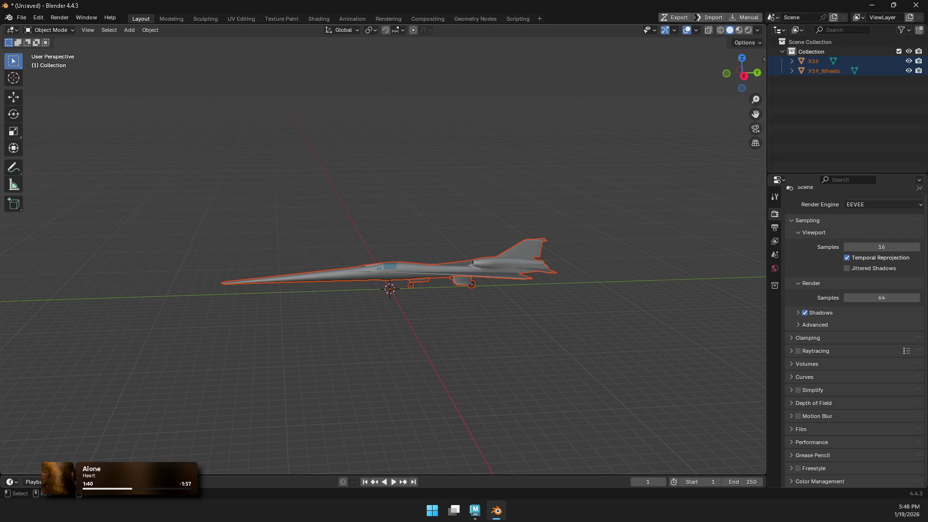
Step: Select only X59_Wheels and frame it in the view
key(alt+a)
click(824, 71)
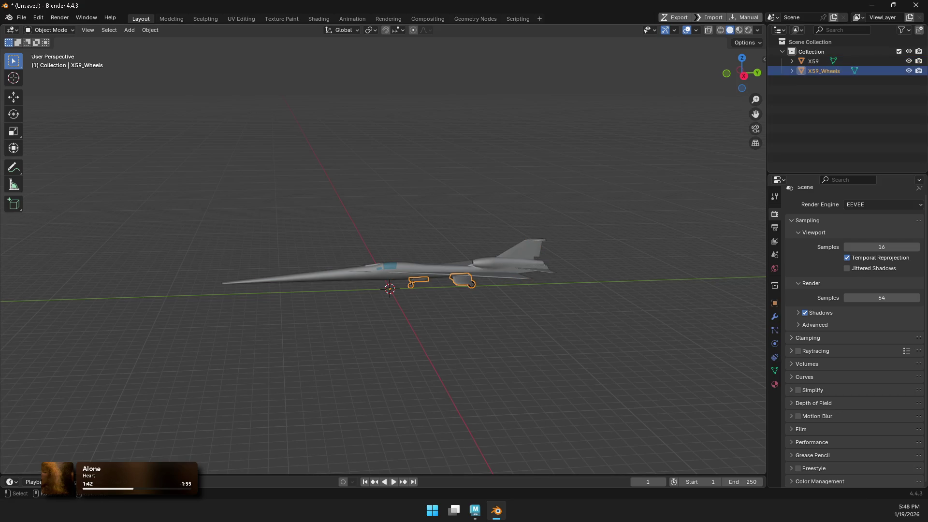
key(KP_Decimal)
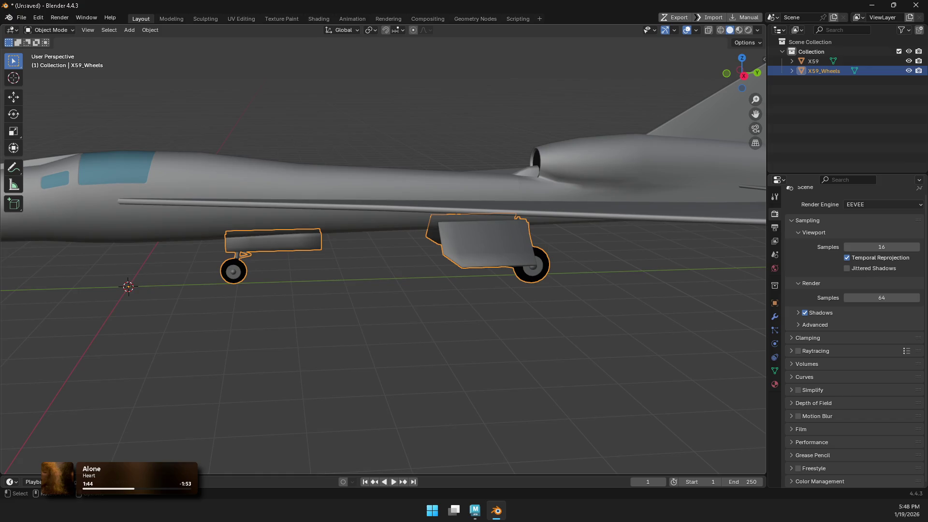
Step: Export the landing gear as an FBX named X59_Wheels into 04_EXPORT\02_FBX
key(q)
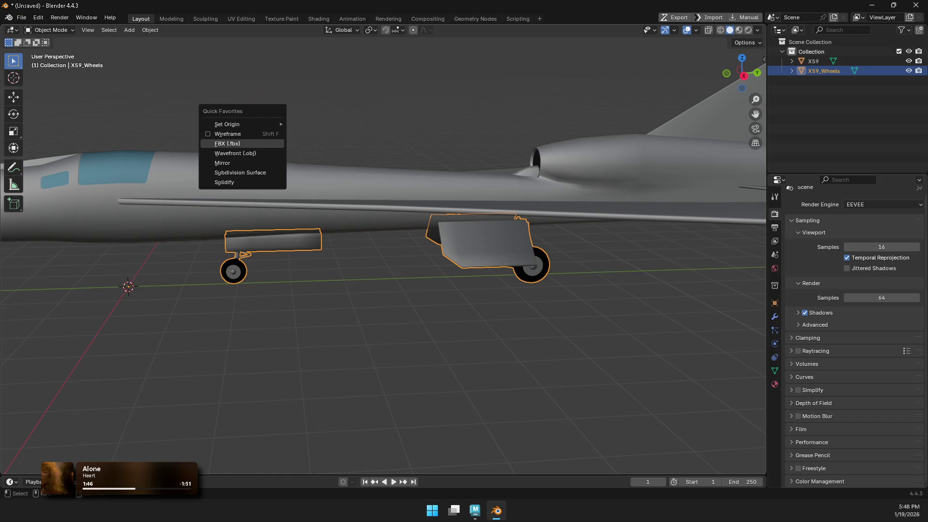
click(227, 143)
scroll(266, 242, down, 3)
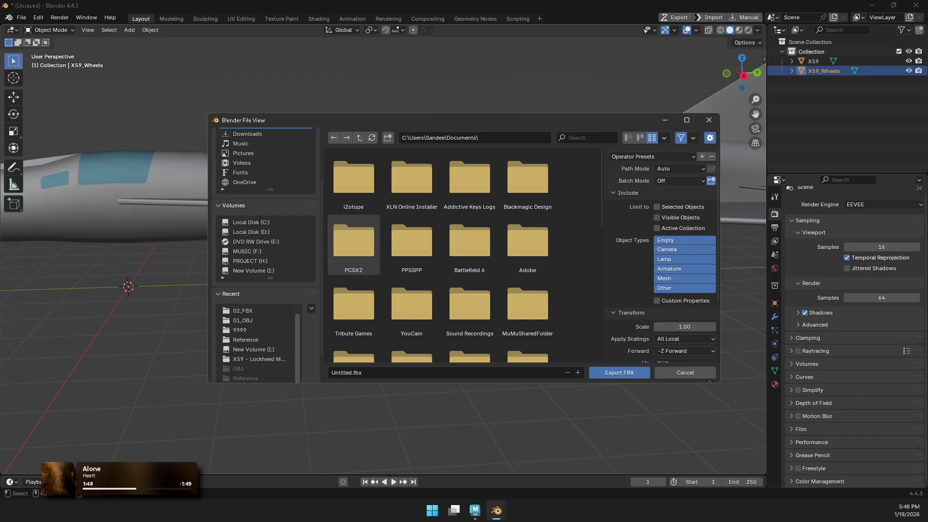
click(259, 359)
double_click(353, 179)
double_click(354, 179)
click(354, 178)
click(351, 372)
click(369, 372)
key(BackSpace)
key(BackSpace)
key(BackSpace)
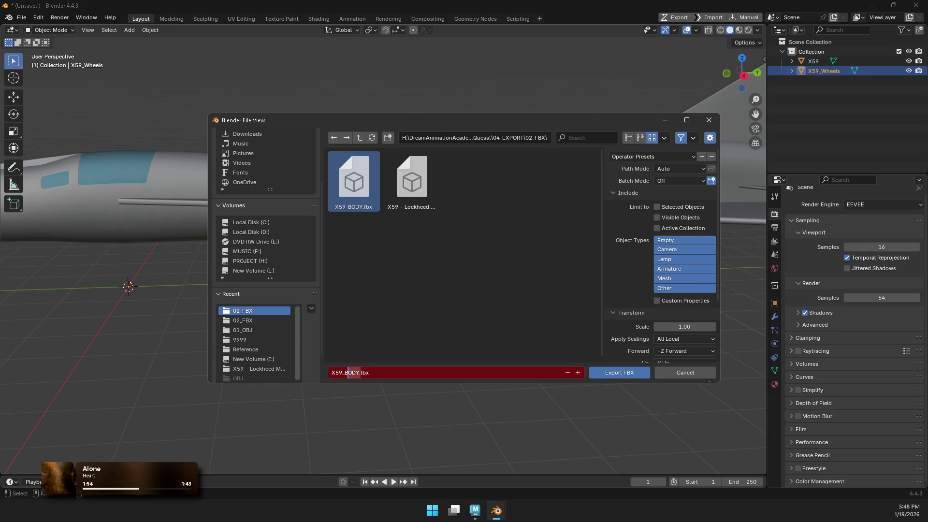
text(Wheel)
text(s)
key(Return)
Step: Export the landing gear to FBX, then open a new General scene without saving
click(619, 372)
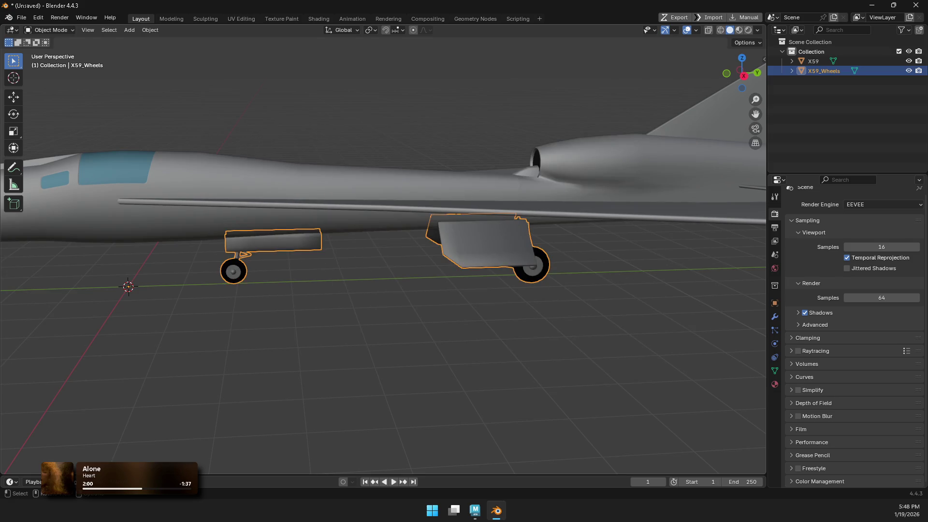
key(alt+a)
key(ctrl+n)
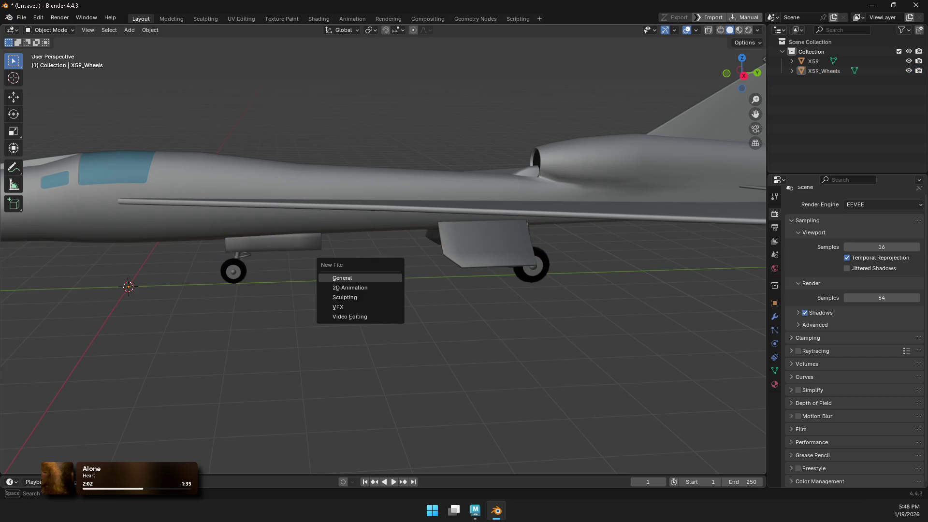
key(Return)
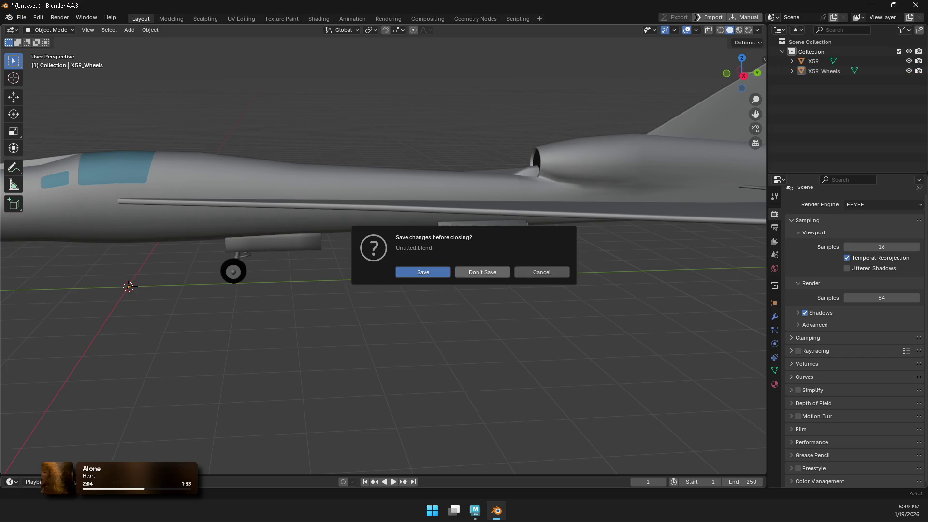
key(d)
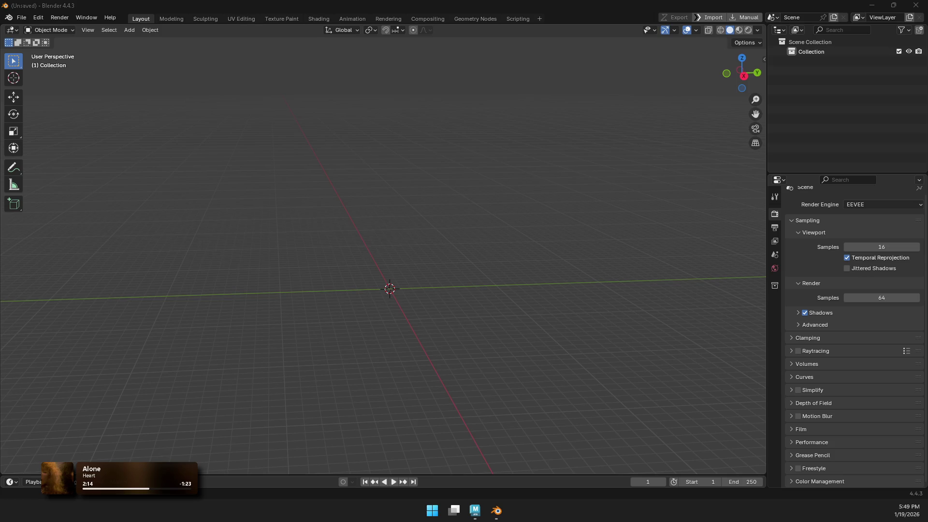
Step: Import the dropped X59_BODY FBX and then a second dropped FBX file
click(338, 198)
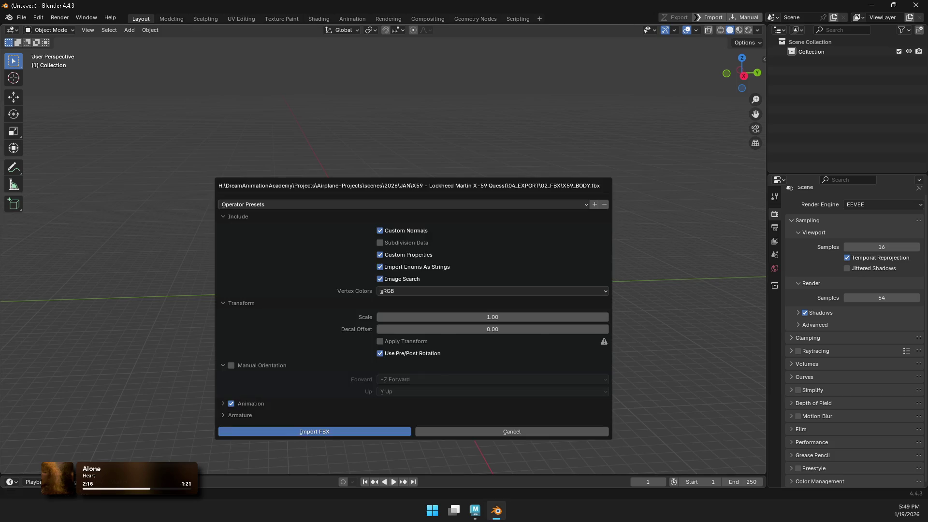
key(Return)
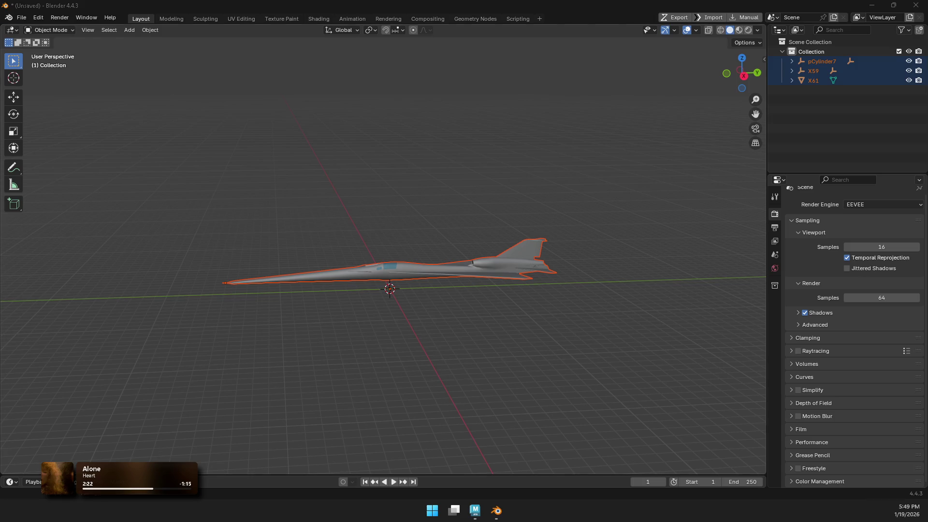
click(383, 357)
key(Return)
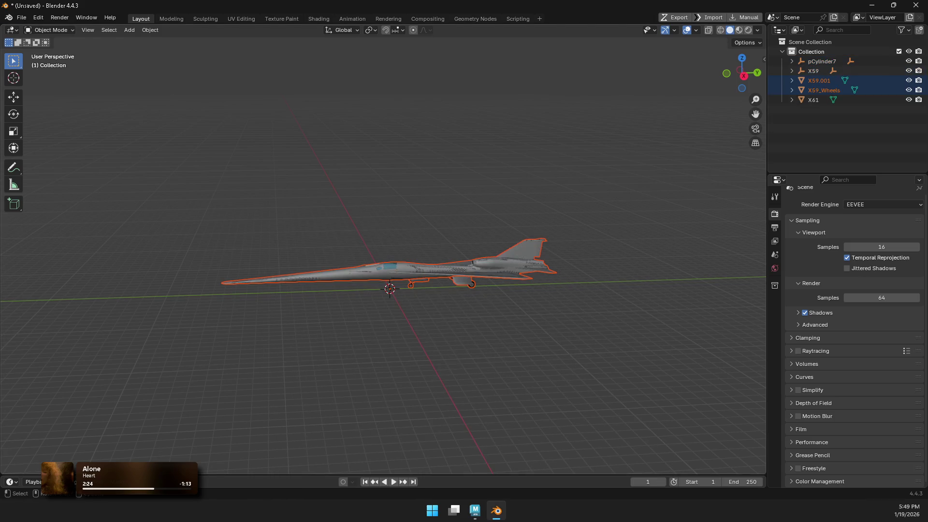
Step: Undo the second import and deselect all, keeping pCylinder7, X59 and X61
scroll(383, 256, up, 2)
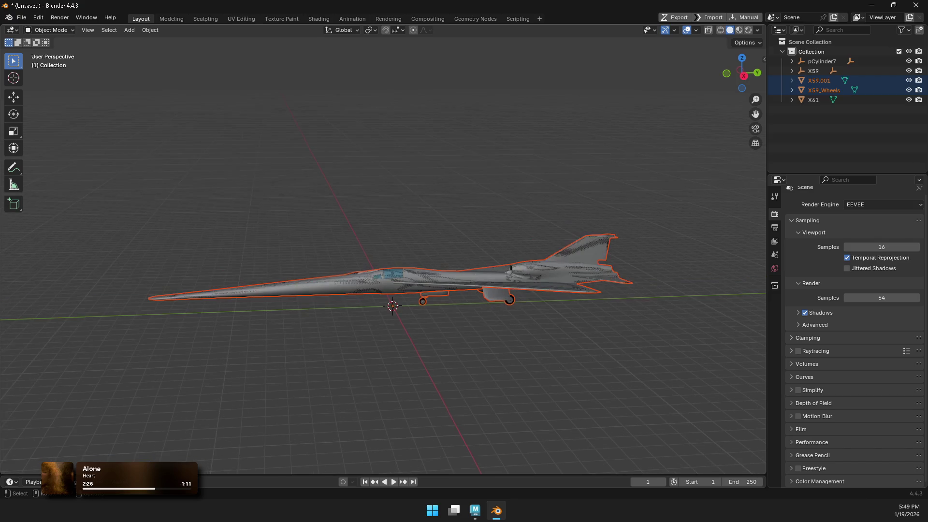
key(alt+a)
scroll(384, 256, up, 3)
key(ctrl+z)
key(ctrl+z)
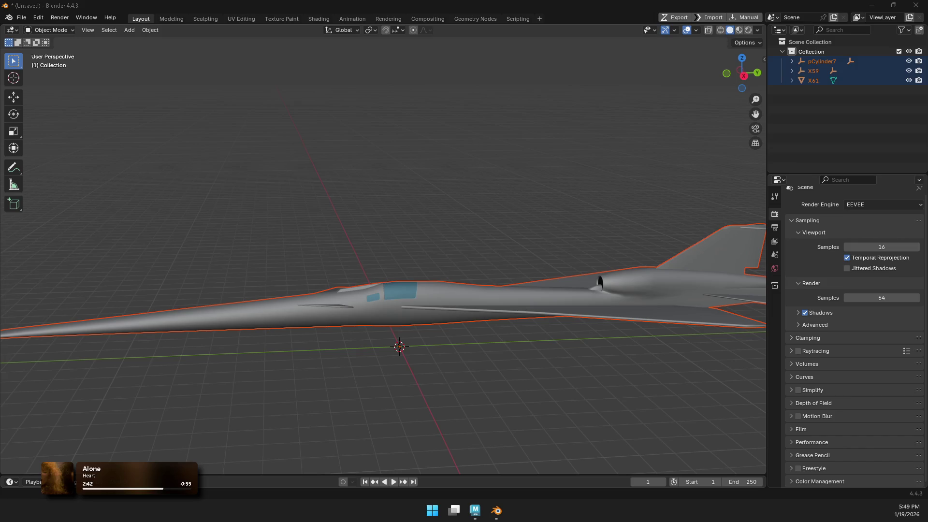
key(alt+a)
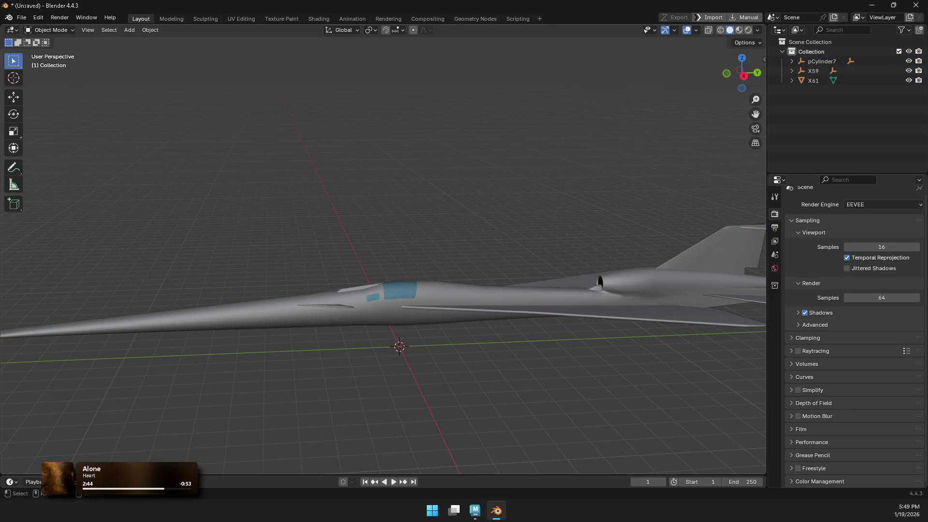
Step: Start a new General scene, discarding the unsaved changes
click(21, 17)
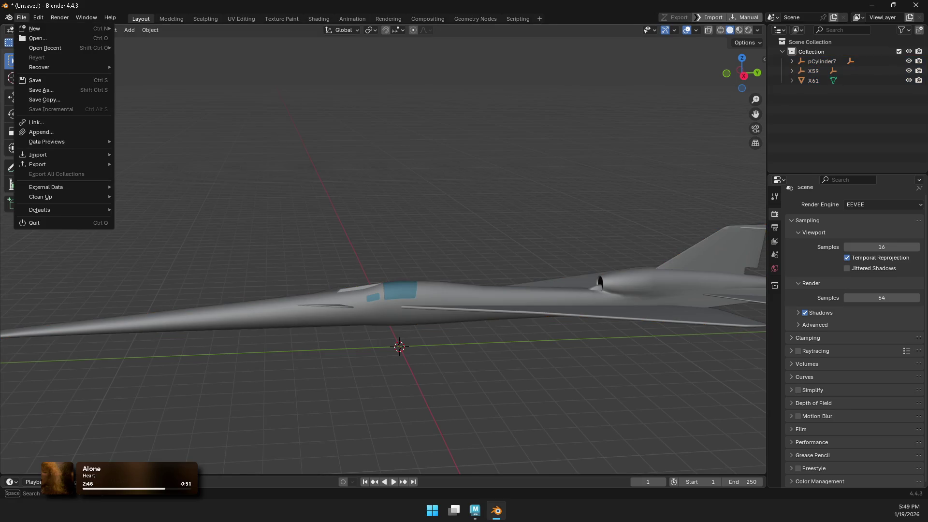
mouse_move(58, 165)
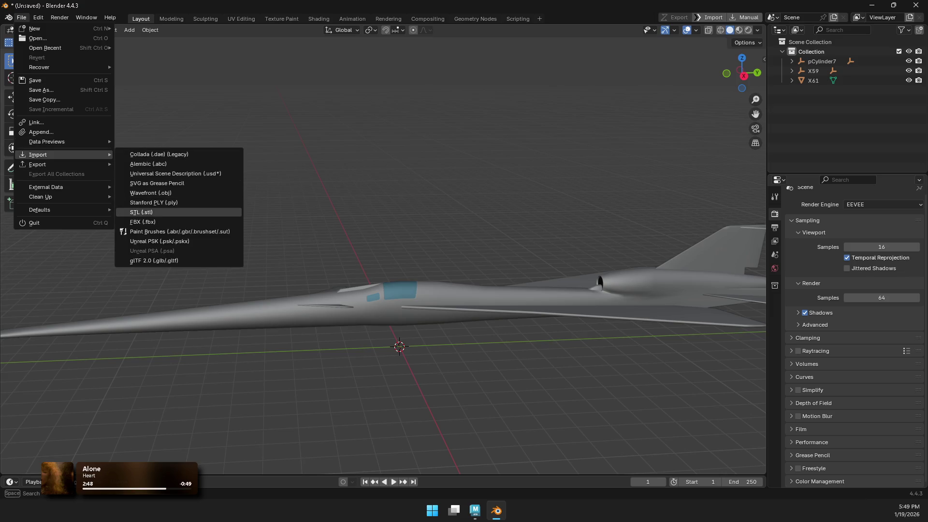
click(143, 221)
key(ctrl+n)
key(Return)
click(482, 272)
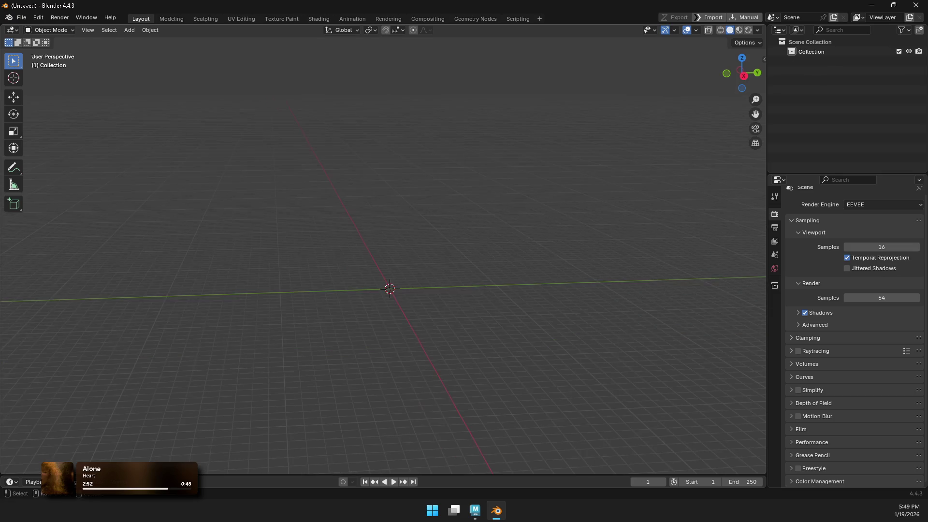
Step: Import the X59 aircraft FBX from the project's 04_EXPORT\02_FBX folder
click(21, 17)
mouse_move(62, 155)
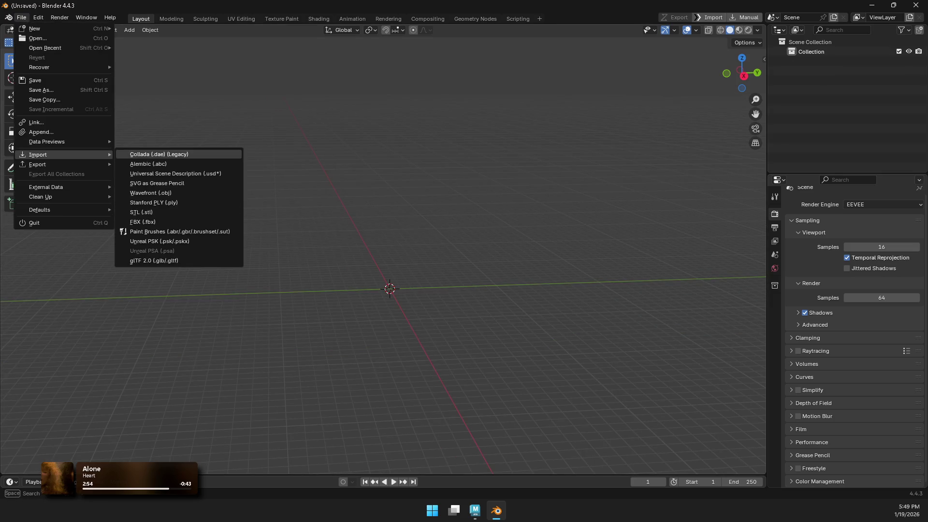
click(143, 222)
scroll(266, 290, down, 3)
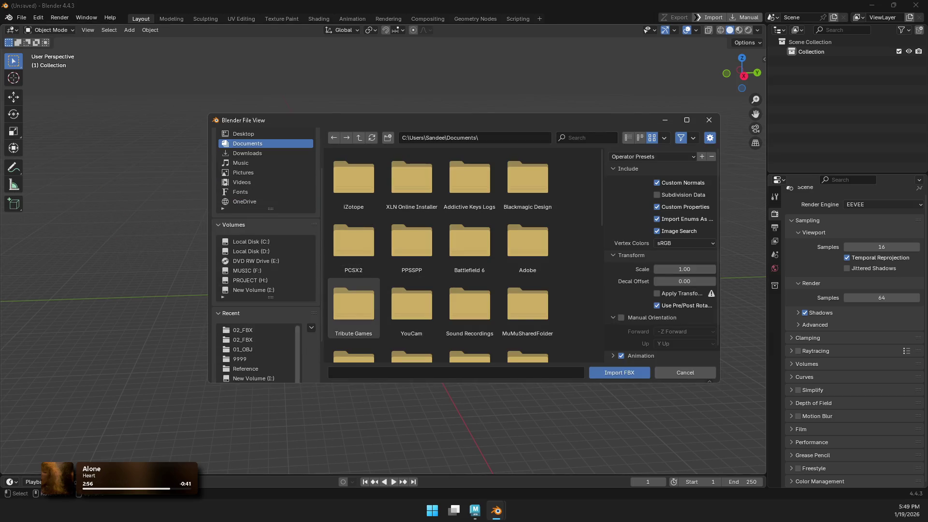
click(260, 359)
click(411, 181)
click(353, 182)
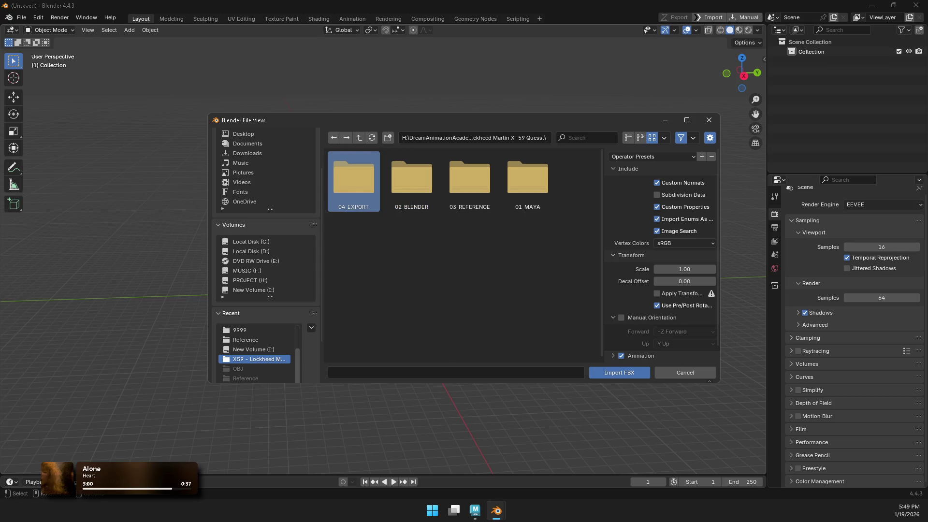
double_click(353, 181)
double_click(412, 181)
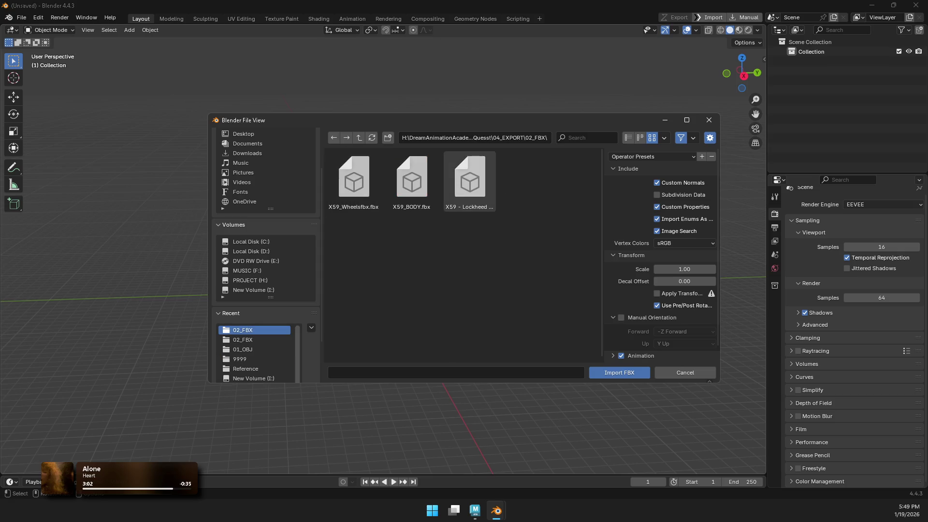
double_click(469, 181)
Step: Select only the X59_Wheels object in the outliner
click(824, 71)
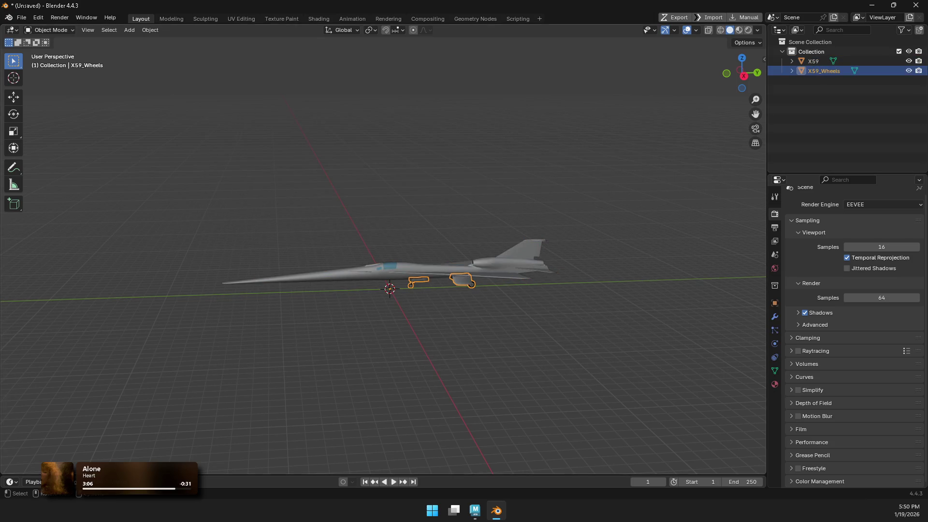
click(21, 18)
mouse_move(49, 164)
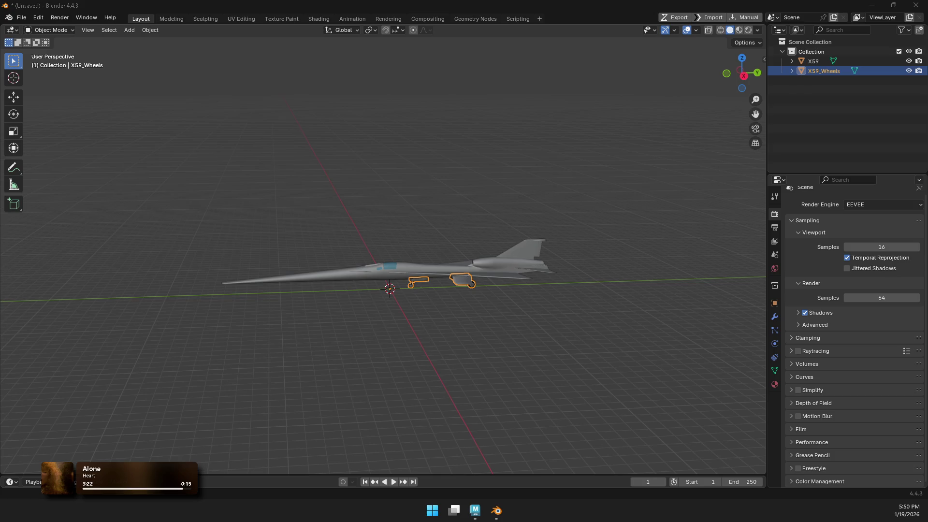
click(22, 17)
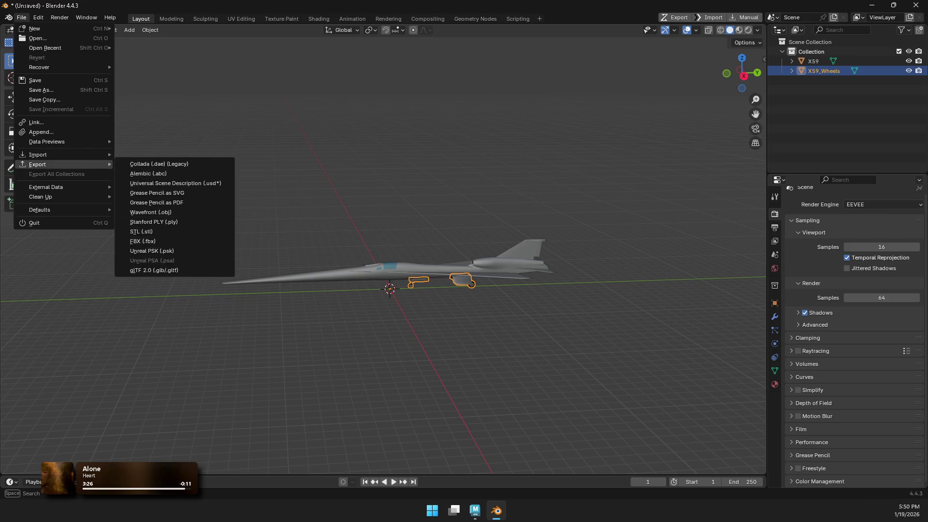
Step: Export X59_Wheels to 02_FBX as X59_Wheelsfbx.fbx, overwriting the existing file, then deselect all
click(145, 241)
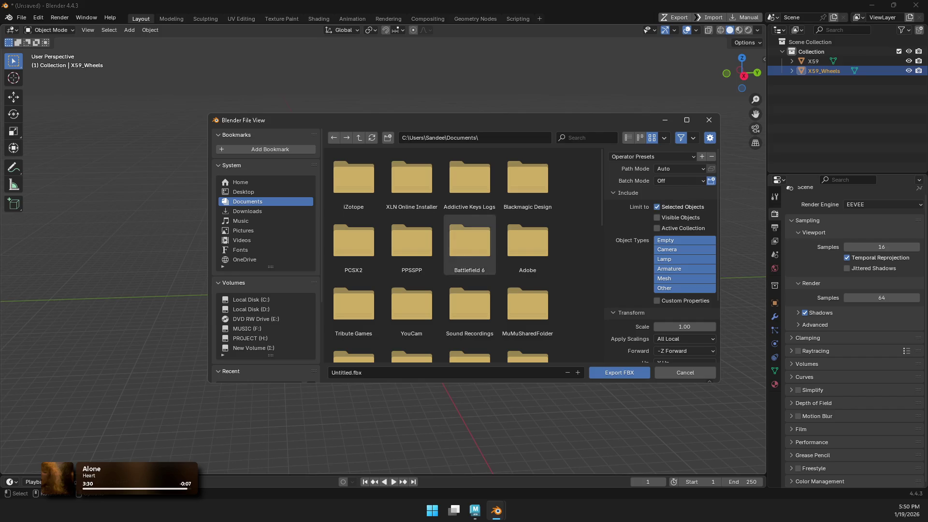
scroll(469, 242, down, 5)
scroll(265, 242, down, 5)
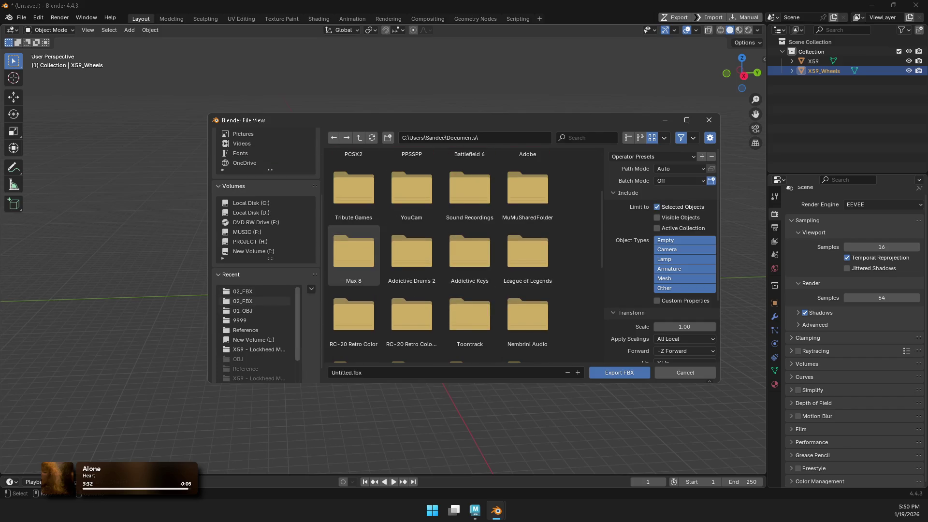
click(242, 300)
click(242, 291)
click(353, 182)
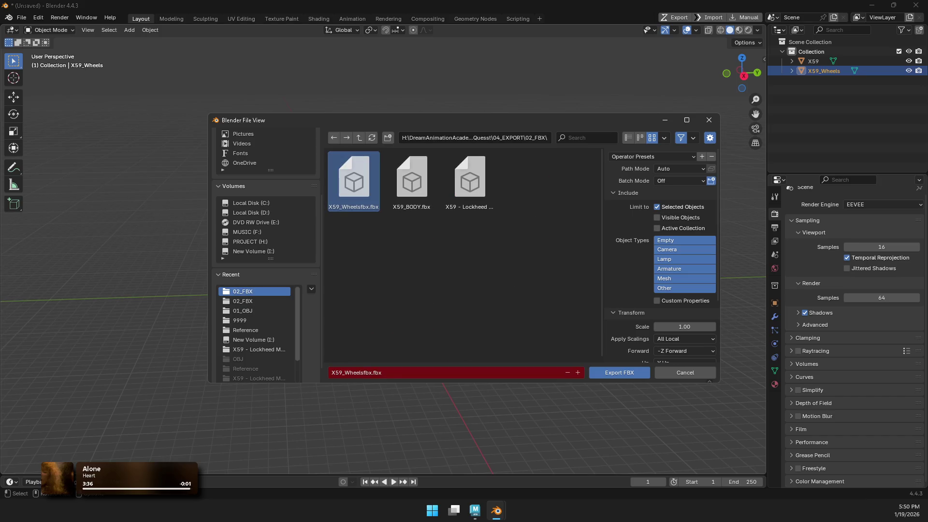
click(619, 372)
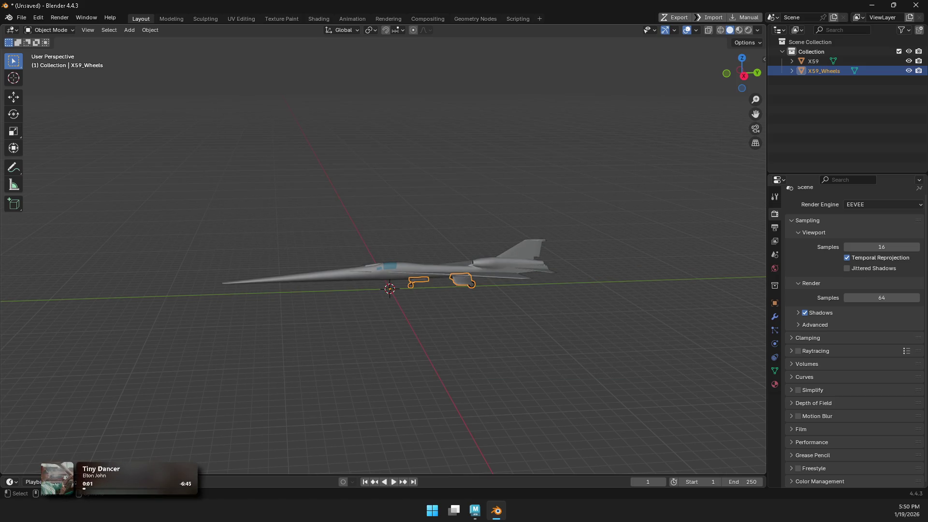
key(alt+a)
key(ctrl+n)
Step: Start a fresh General scene without saving and import the dropped wheels FBX
click(438, 301)
click(483, 272)
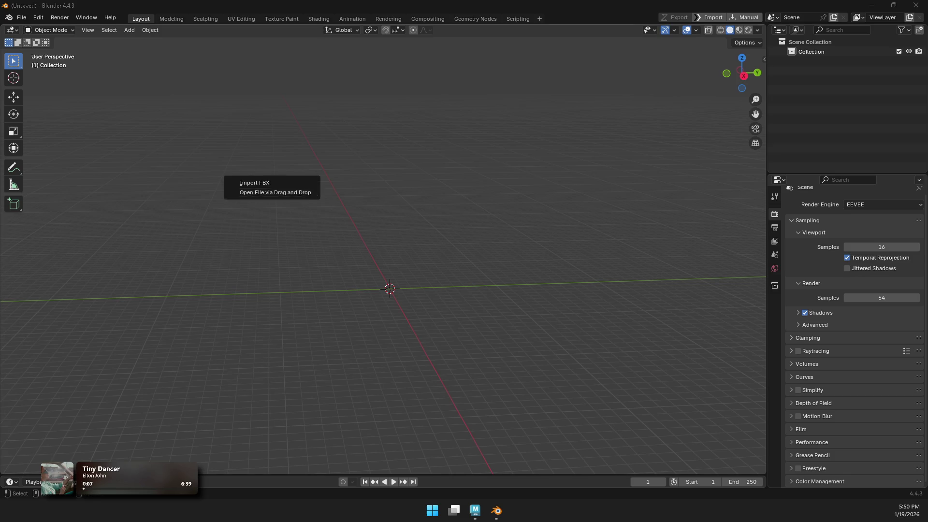
drag(223, 174, 223, 174)
click(242, 417)
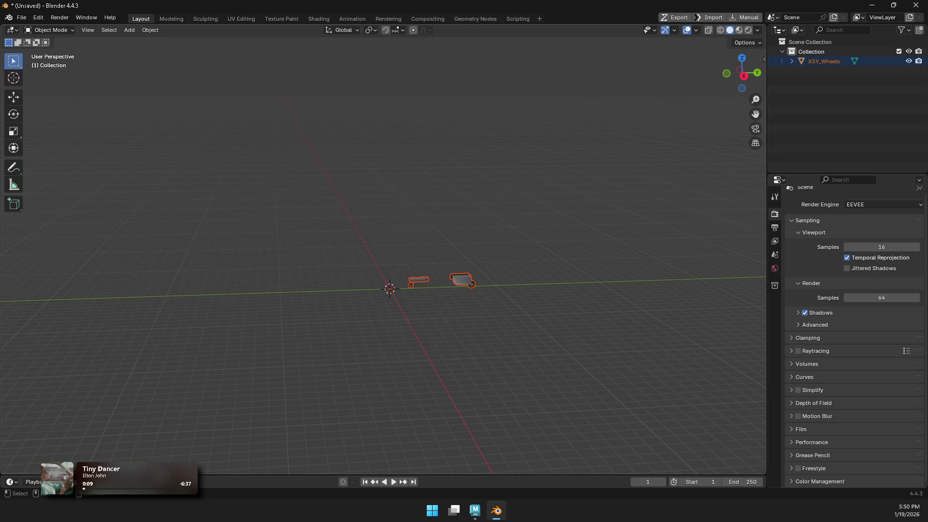
Step: Expand X59_Wheels in the outliner to check its 3 Dark and 4 Black materials
shift+click(791, 61)
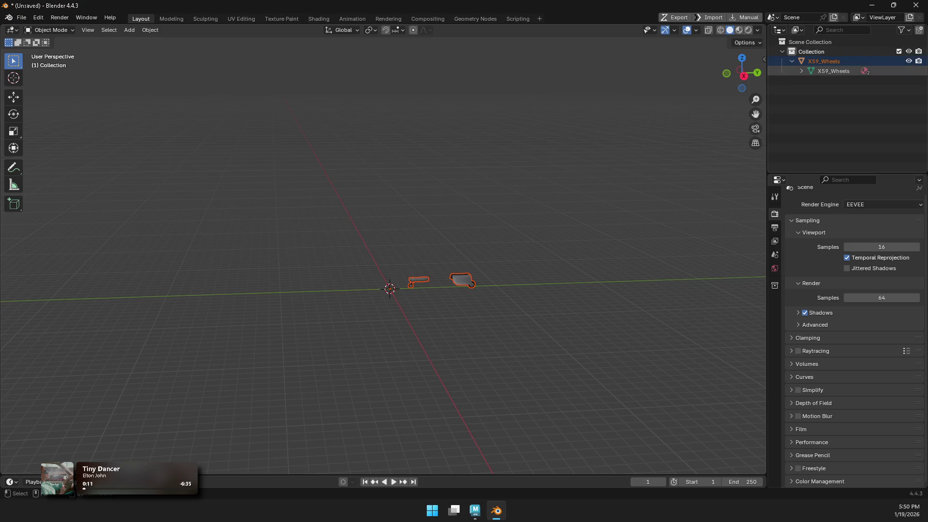
scroll(383, 256, up, 5)
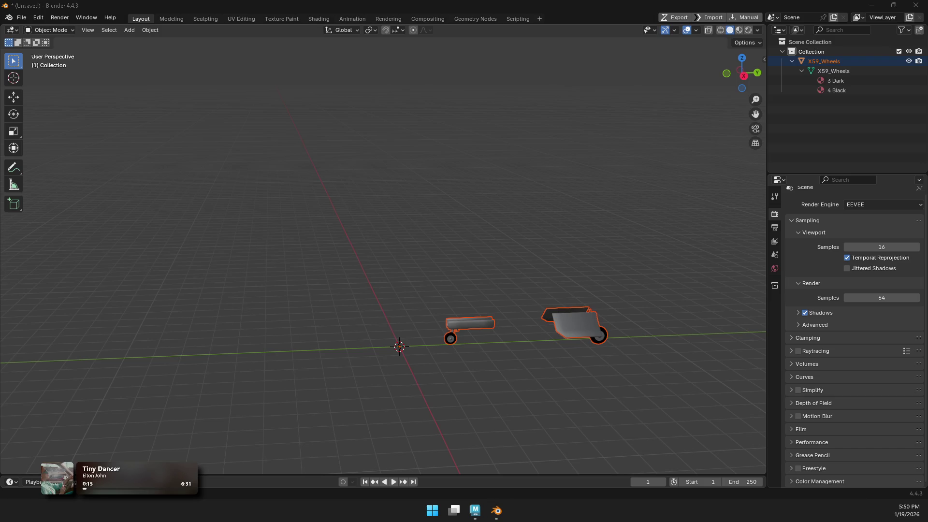
click(256, 190)
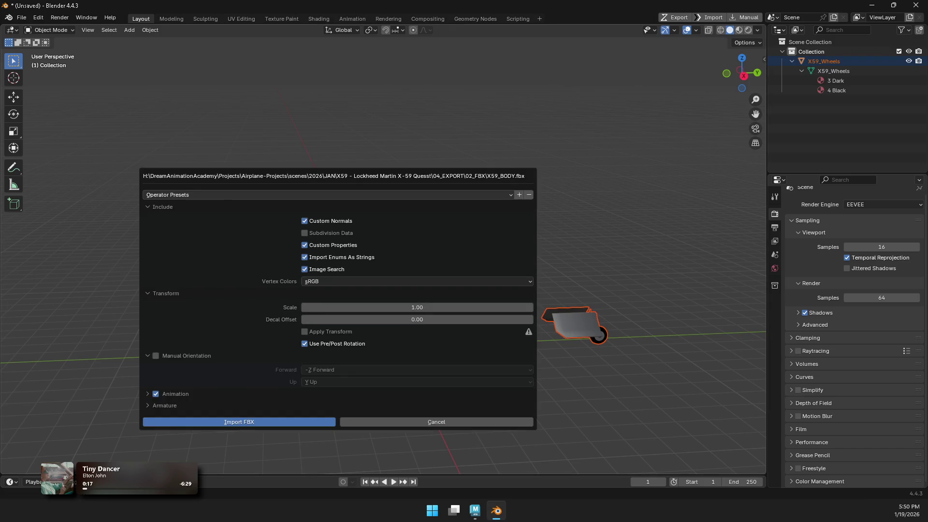
Step: Import X59_BODY.fbx and select its X61, X59 and pCylinder7 objects
click(239, 421)
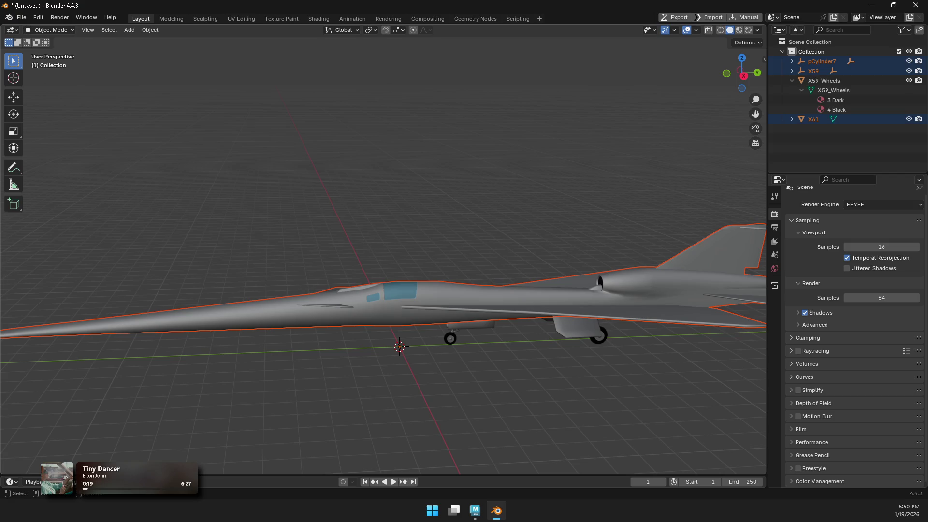
scroll(383, 284, down, 1)
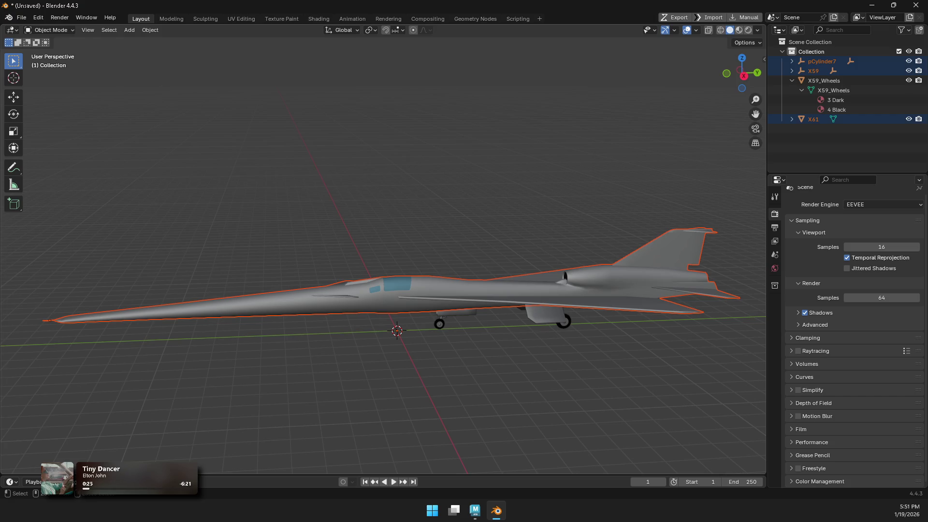
click(814, 119)
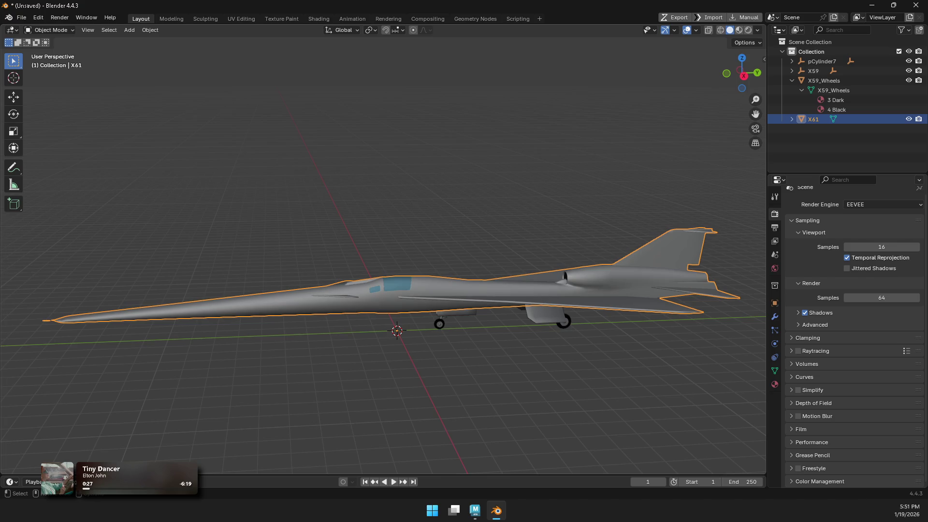
click(814, 71)
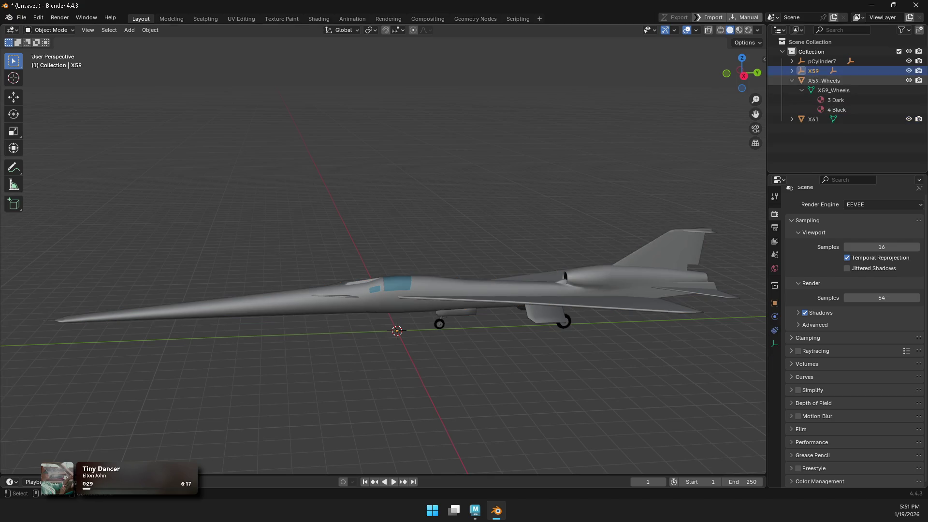
click(822, 61)
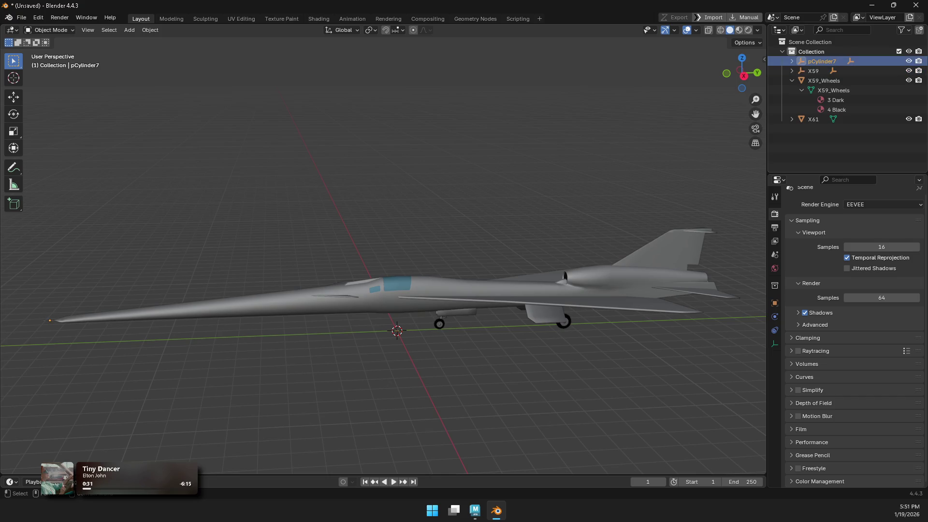
Step: Delete the imported body objects, deselect all, and switch over to Maya
click(813, 119)
key(Delete)
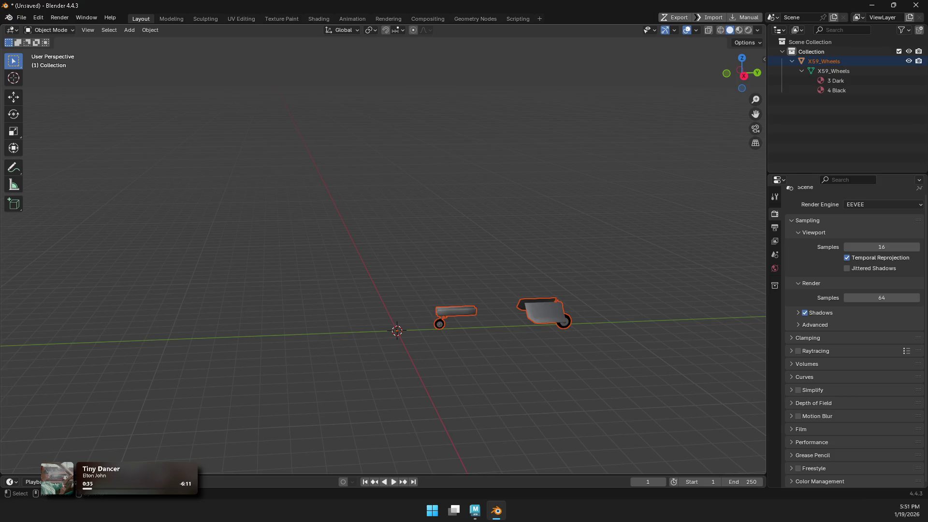
key(alt+a)
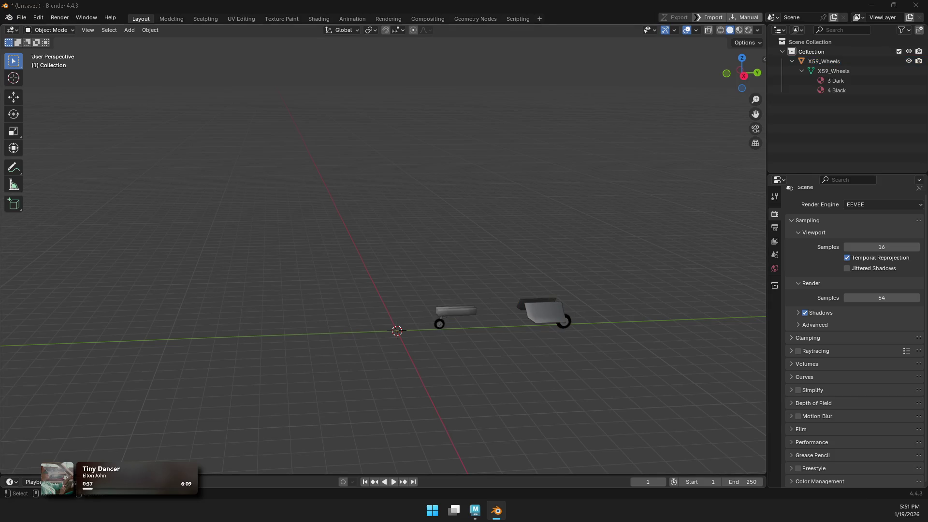
click(475, 510)
scroll(472, 261, down, 5)
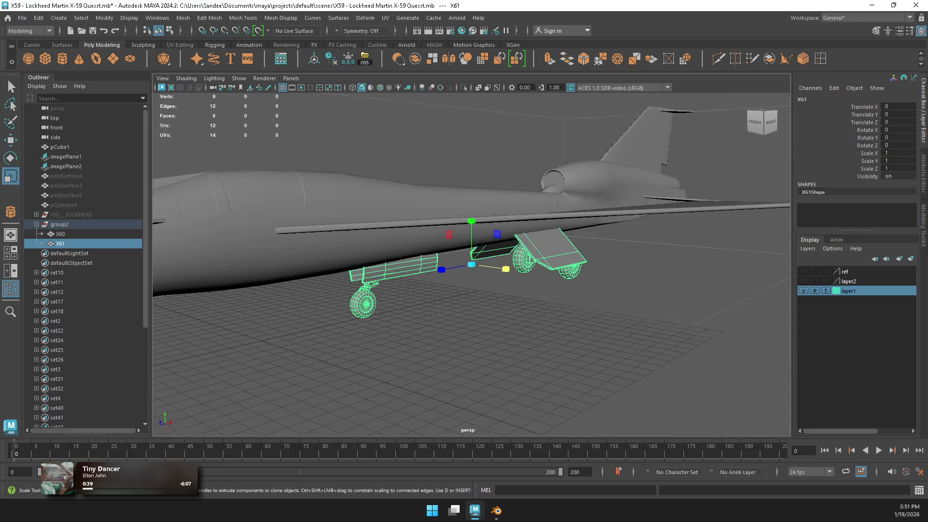
Step: Open material_sample.mb from Maya's recent scenes, denying the flagged Python call
click(8, 17)
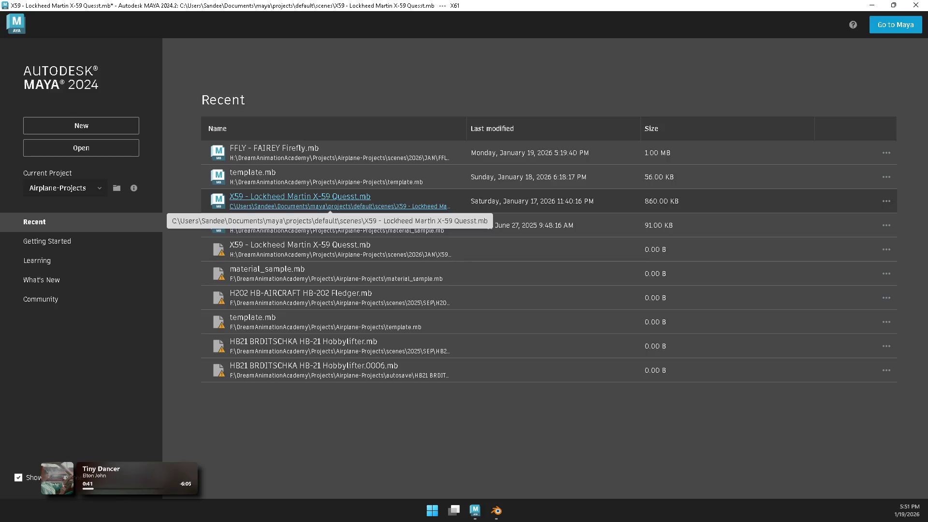
click(267, 225)
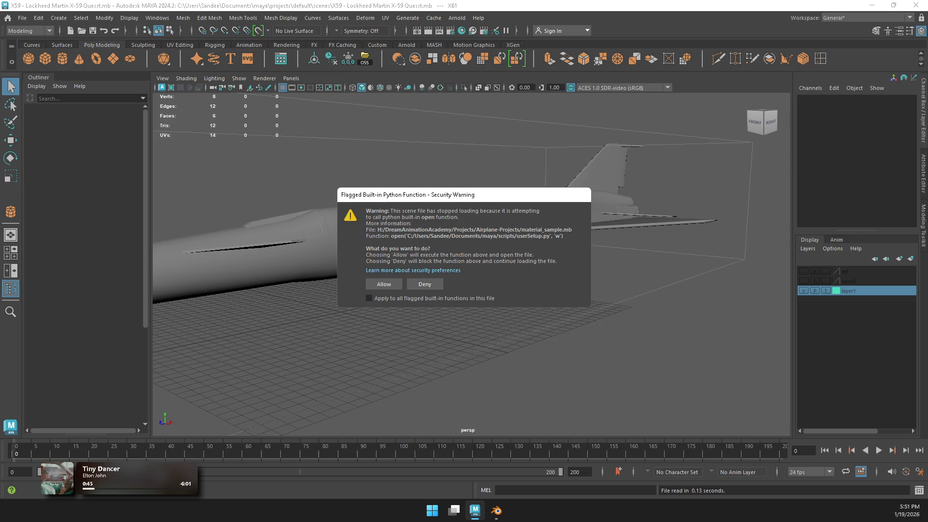
click(369, 298)
click(425, 284)
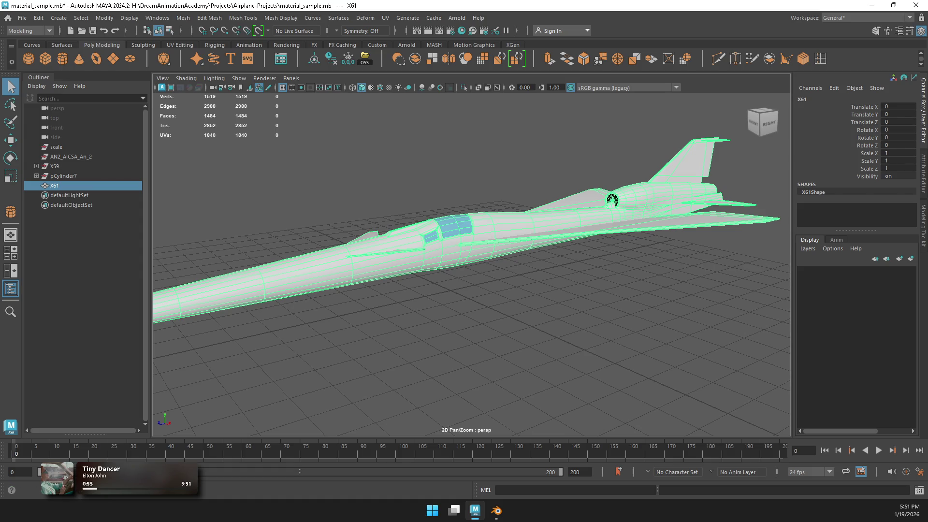
Step: Frame the X61 aircraft and optimize the scene to remove unused items
key(f)
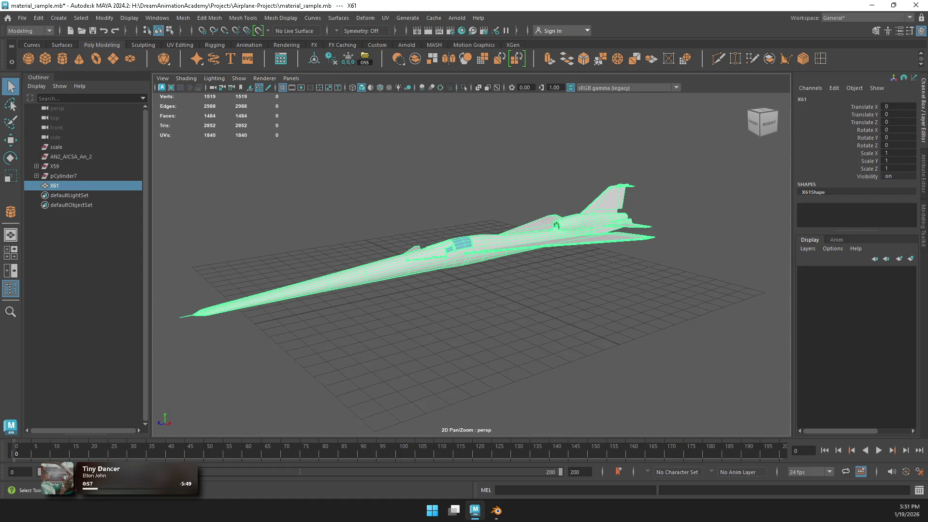
click(23, 18)
click(63, 109)
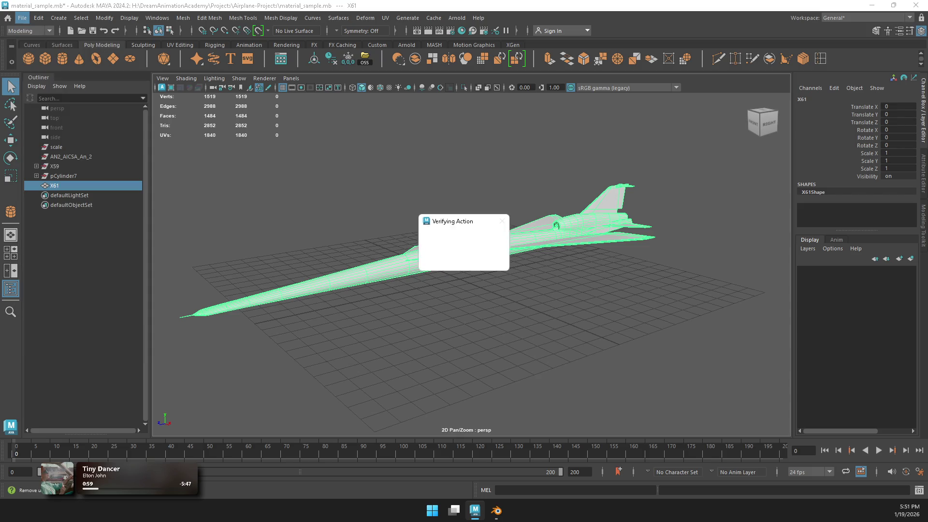
click(443, 259)
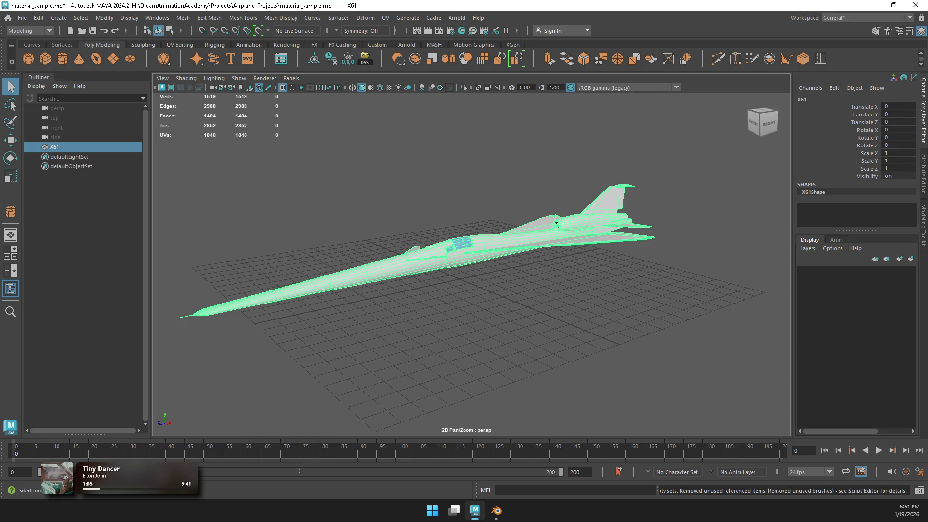
Step: Select the face loop around the nose probe rod and assign it the existing Body material
right_click(468, 222)
mouse_move(469, 489)
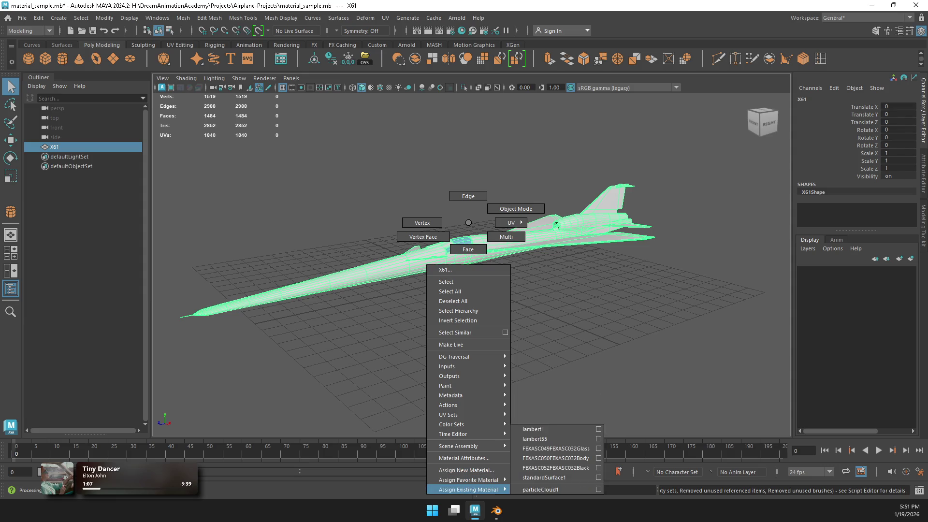
key(Escape)
scroll(319, 222, up, 5)
mouse_move(319, 222)
right_down()
mouse_move(311, 219)
mouse_move(319, 249)
right_up()
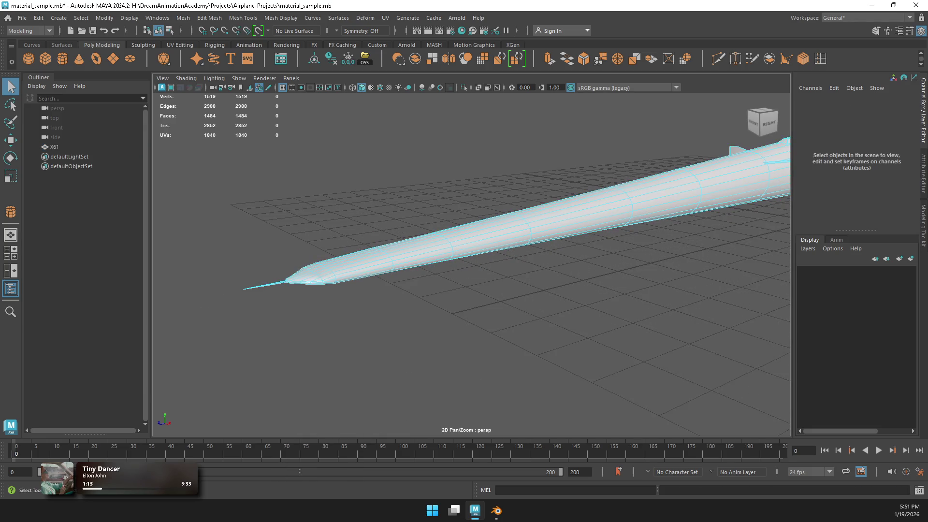
double_click(266, 286)
key(f)
click(313, 300)
alt+drag(435, 290, 512, 242)
double_click(472, 264)
key(f)
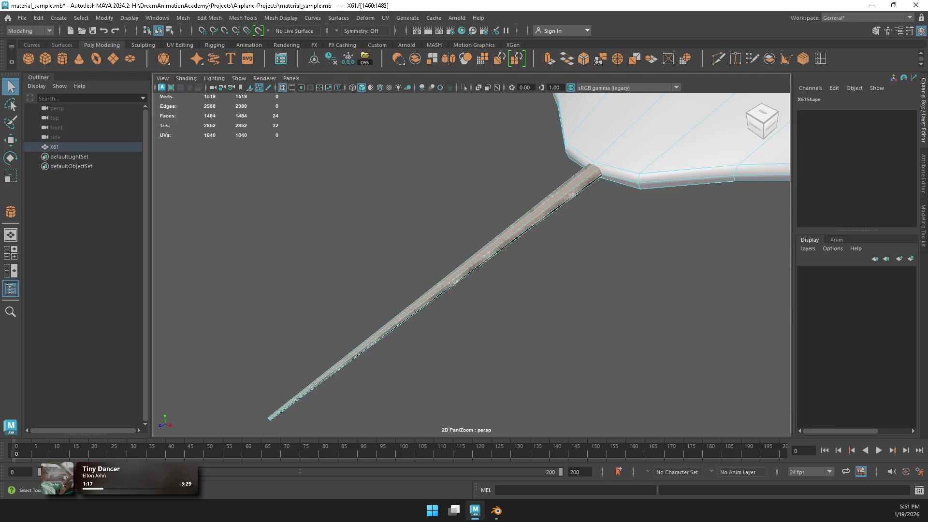
mouse_move(515, 223)
right_down()
mouse_move(503, 366)
mouse_move(512, 489)
right_up()
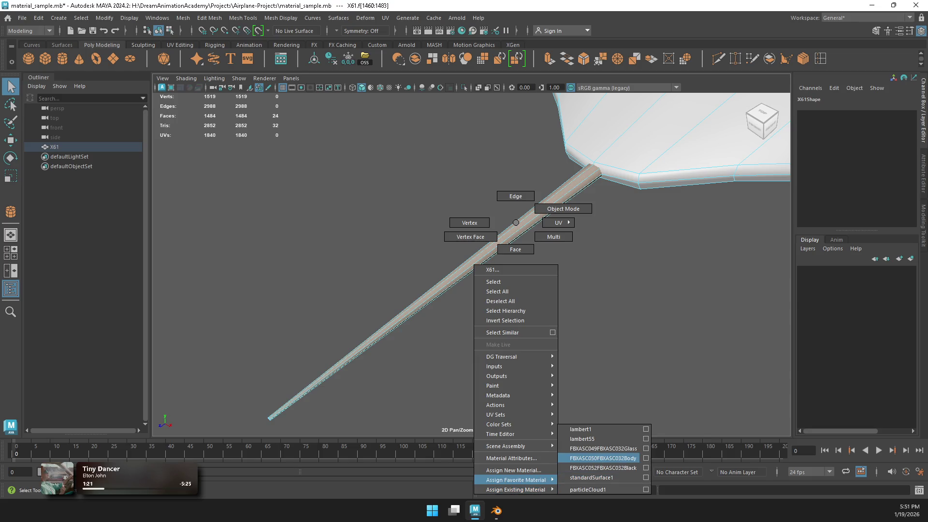
right_drag(602, 458, 603, 458)
Step: Select the whole X61 airplane and export it to FBX with Export Selection
key(ctrl+z)
key(ctrl+z)
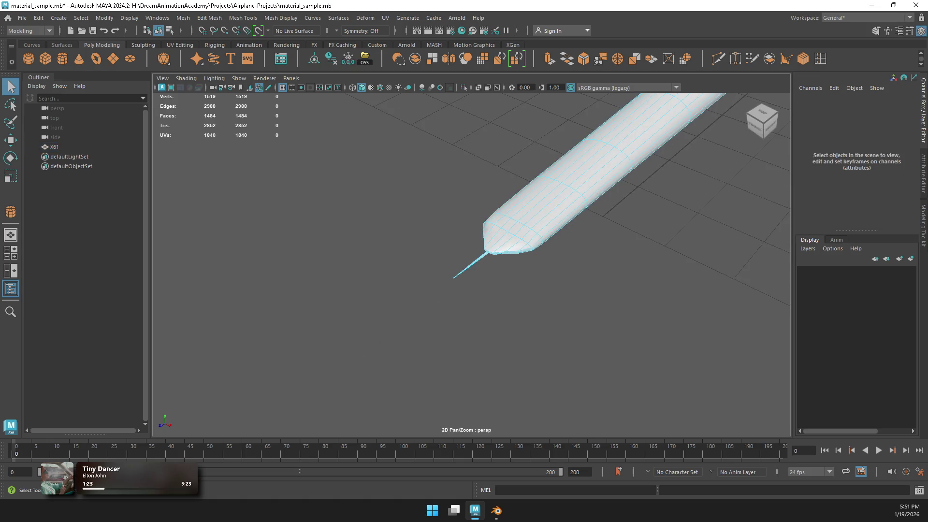
key(ctrl+z)
key(ctrl+z)
key(ctrl+z)
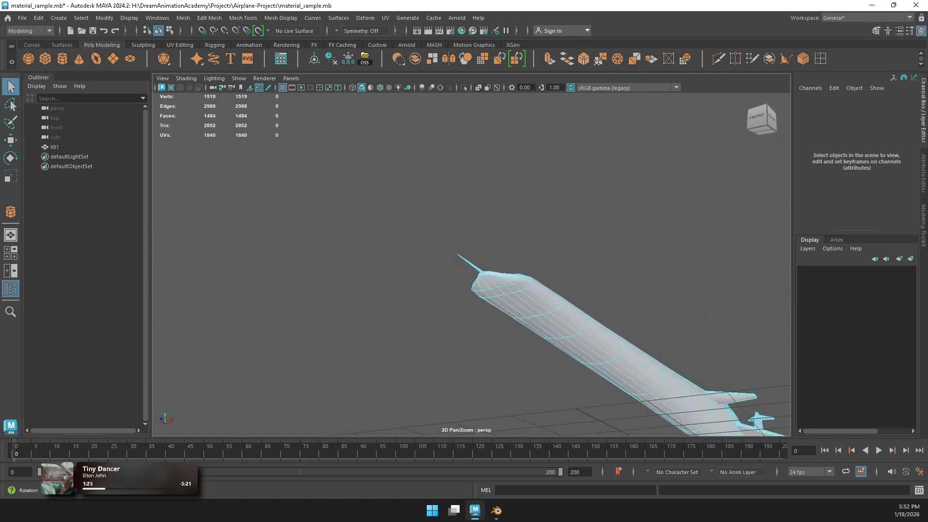
key(ctrl+z)
key(ctrl+z)
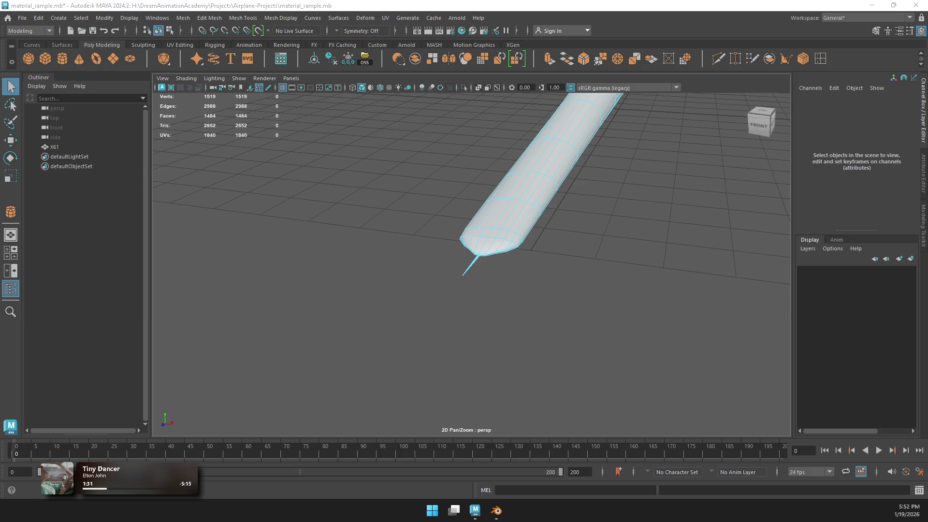
mouse_move(549, 197)
alt+mouse_down()
mouse_move(604, 102)
mouse_move(715, 111)
mouse_move(746, 125)
mouse_move(615, 150)
alt+mouse_up()
right_drag(614, 150, 621, 154)
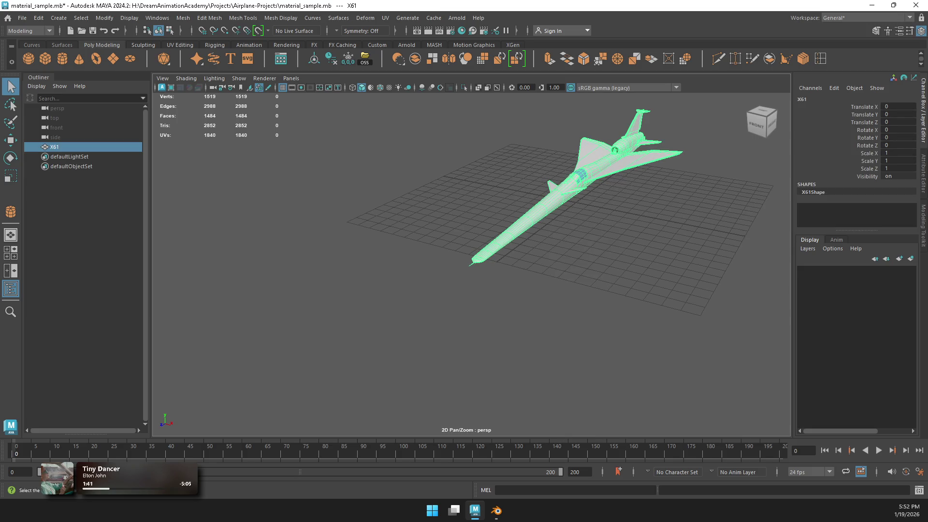
click(22, 18)
click(73, 145)
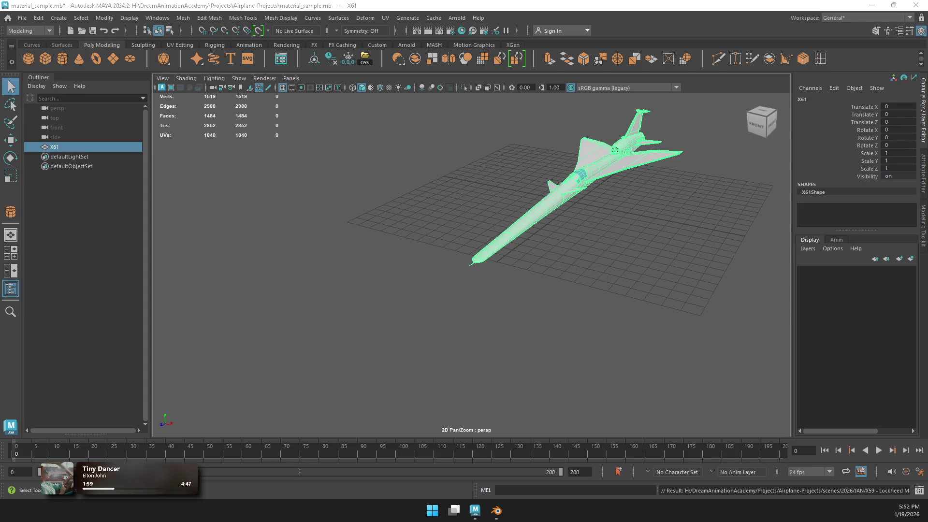
key(alt+Tab)
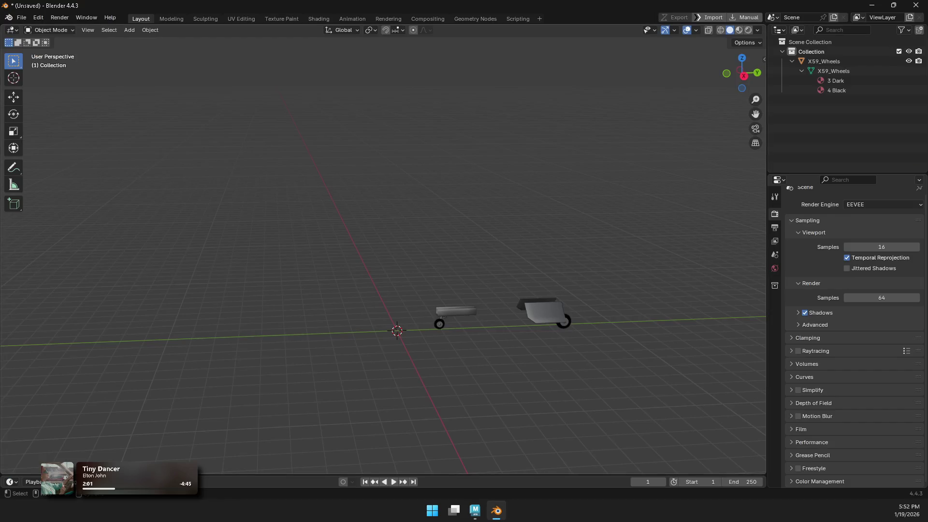
Step: Import the exported X59_BODY.fbx into the Blender scene beside the landing gear
key(alt+Tab)
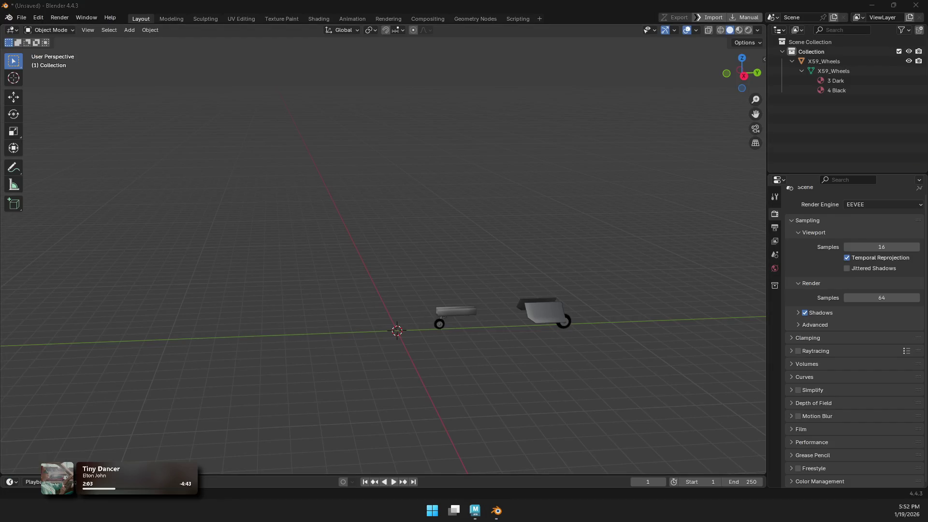
click(251, 237)
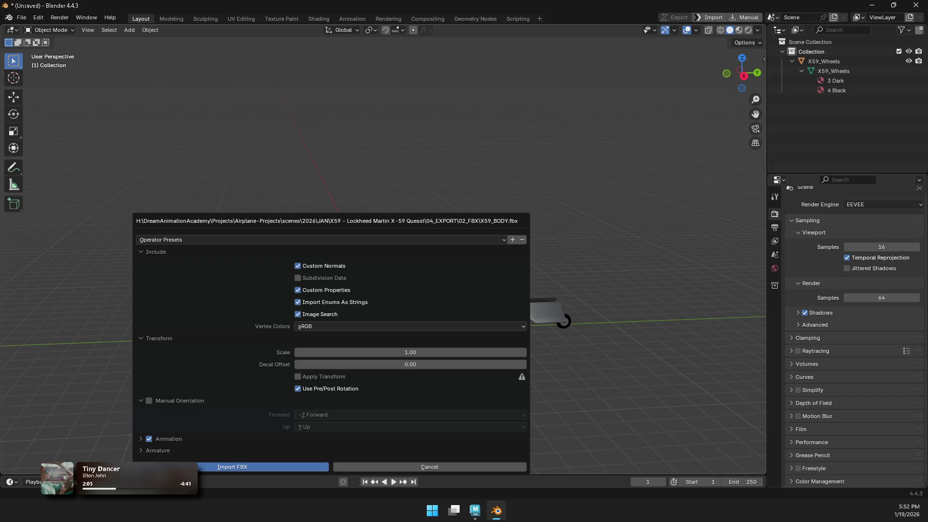
click(263, 467)
key(alt+a)
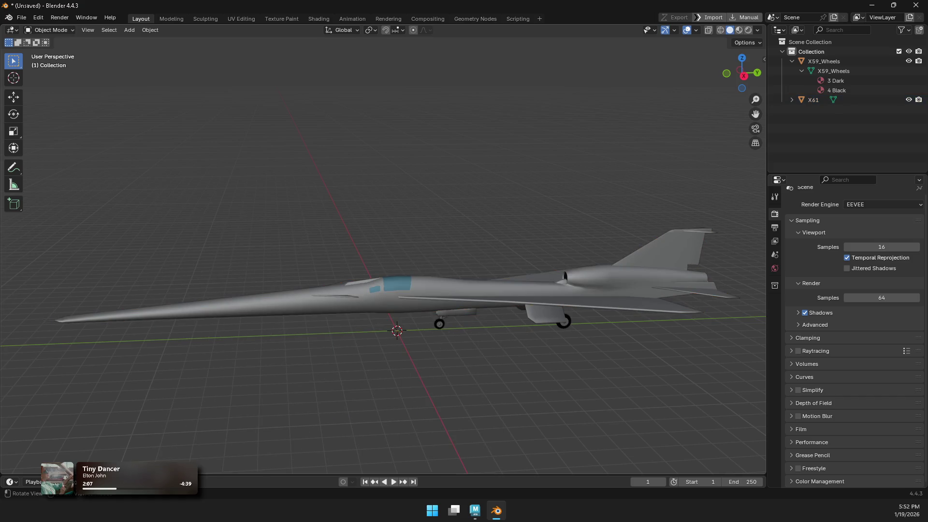
key(ctrl+z)
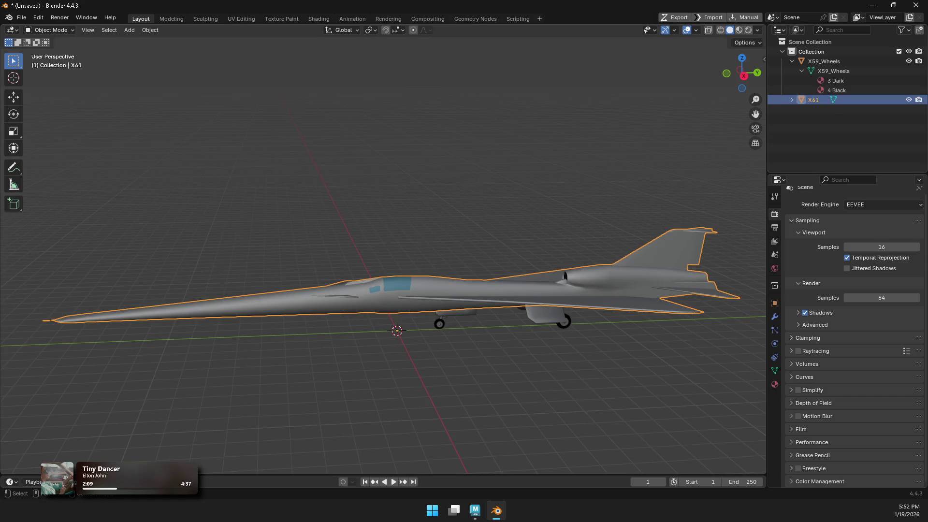
Step: Rename the X61 object to X59 and its mesh data to X59
double_click(813, 99)
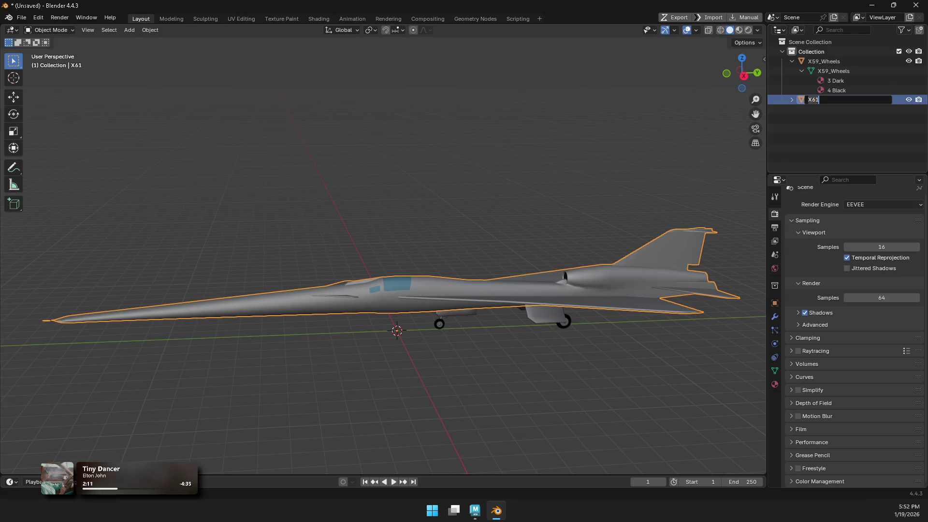
key(BackSpace)
key(BackSpace)
text(59)
key(Return)
click(801, 70)
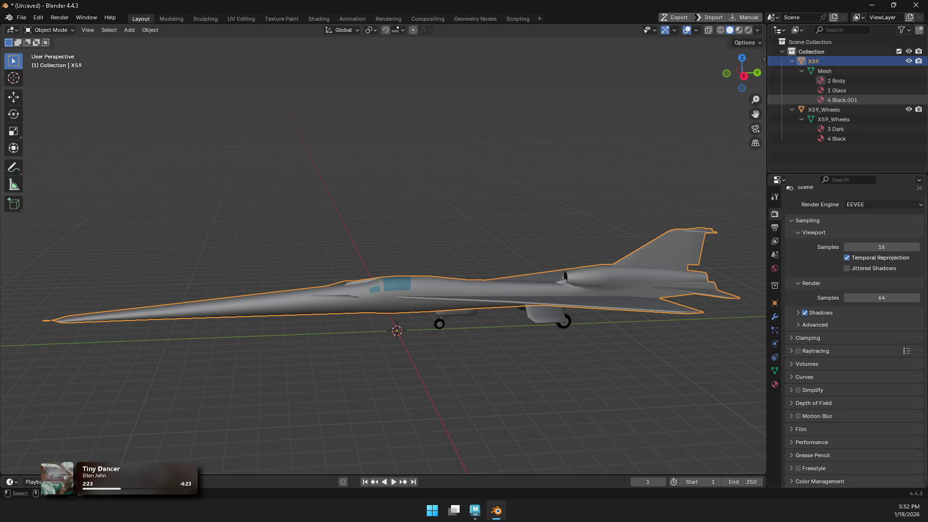
double_click(824, 71)
text(X59)
key(Return)
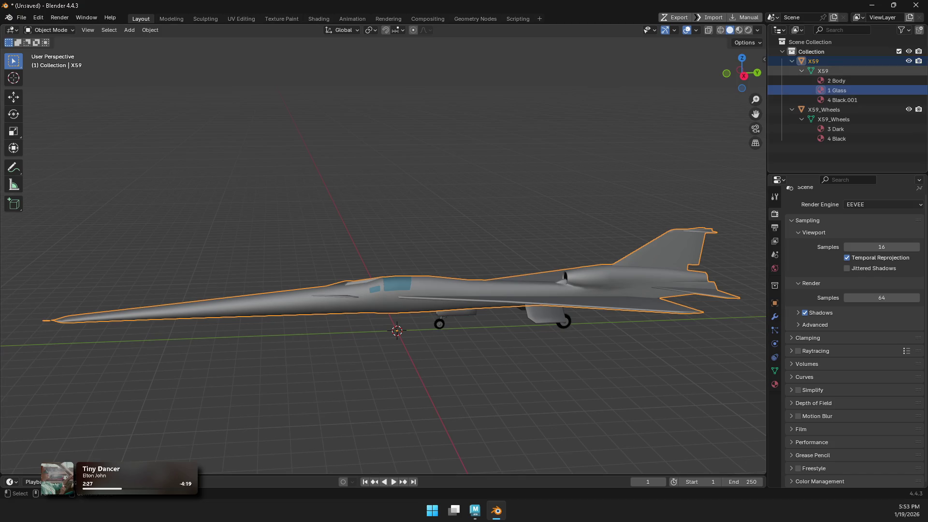
Step: Move 1 Glass above 2 Body and replace 4 Black.001 with the shared 4 Black
click(838, 91)
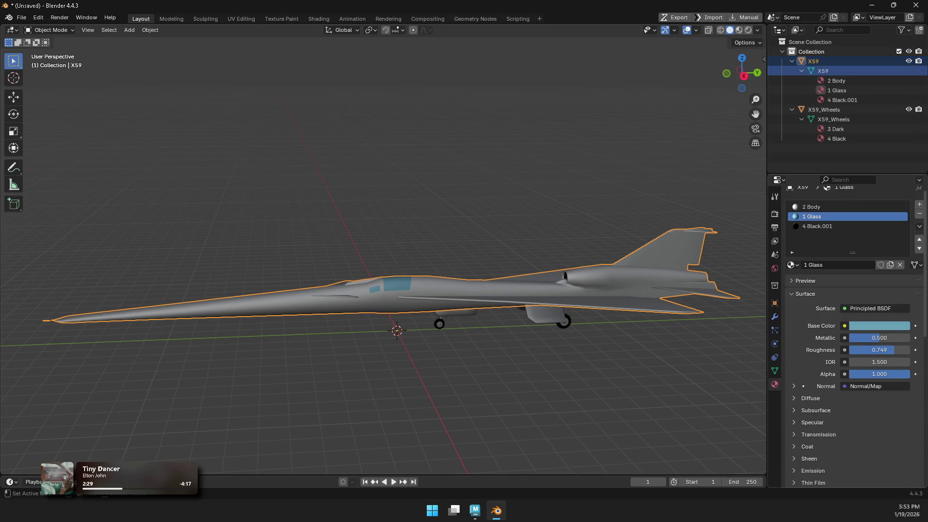
click(919, 239)
click(821, 225)
click(790, 265)
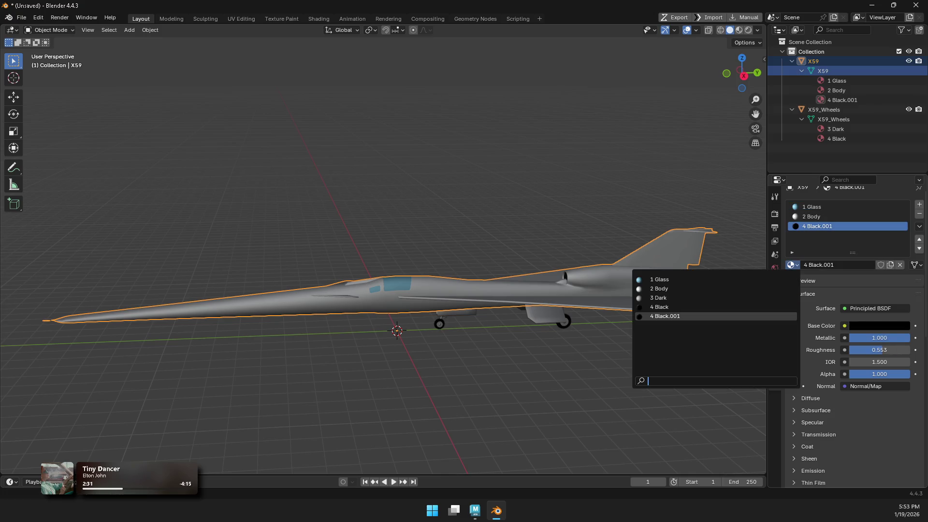
click(676, 307)
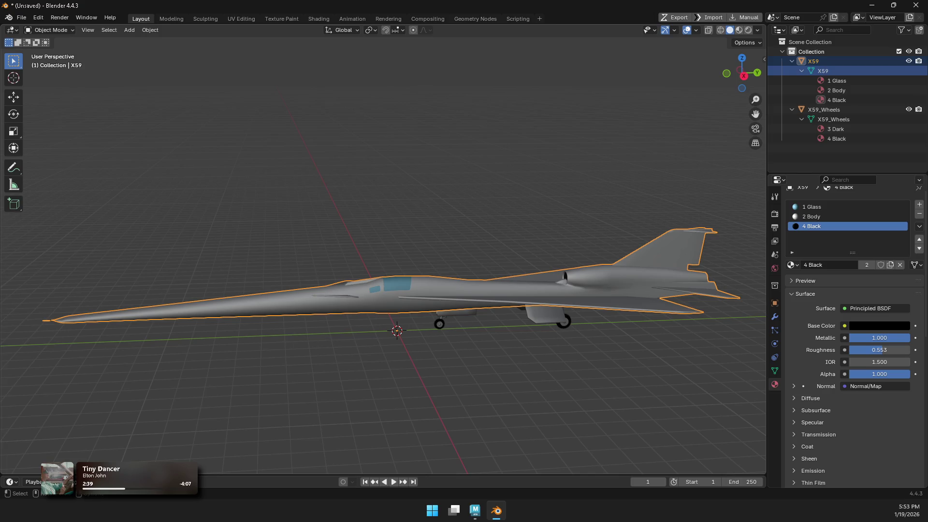
Step: Add a new slot with 3 Dark and move it above 4 Black
click(919, 204)
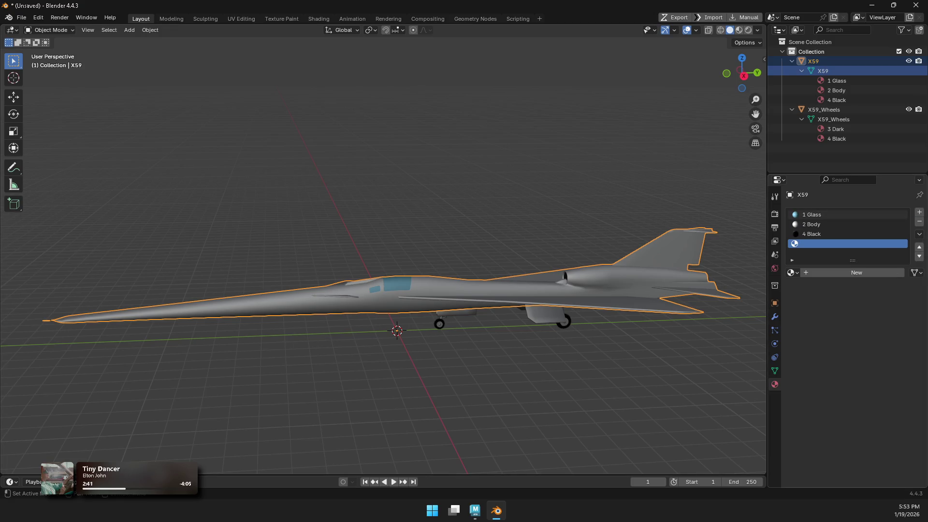
click(792, 273)
click(650, 309)
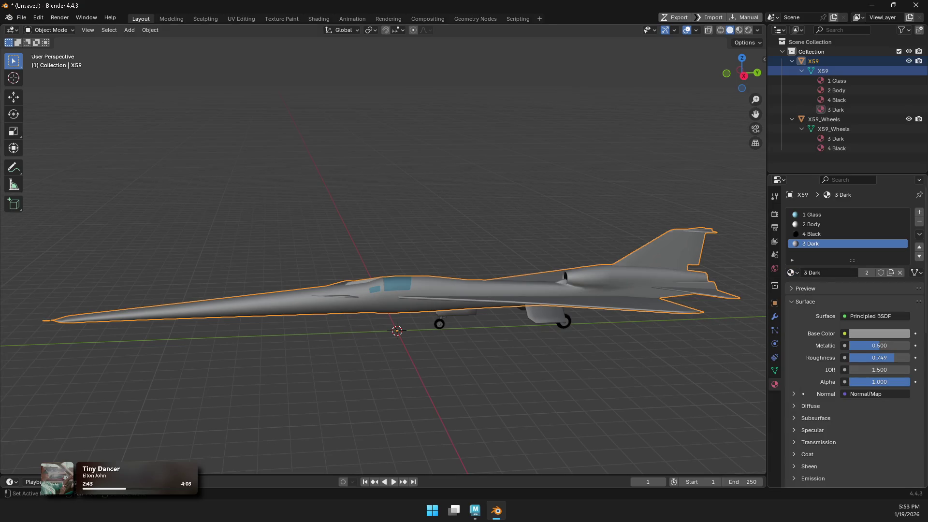
click(919, 246)
mouse_move(435, 241)
middle_down()
mouse_move(483, 242)
mouse_move(435, 217)
mouse_move(531, 217)
middle_up()
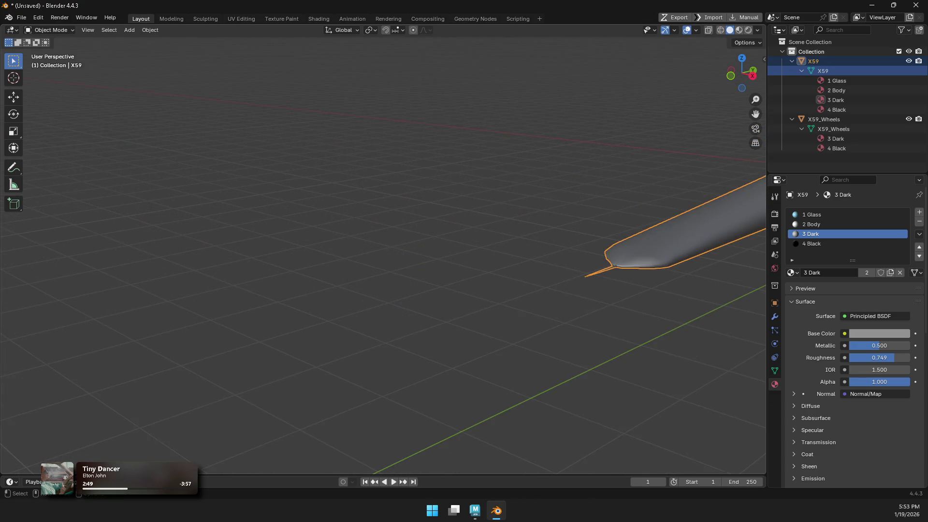
Step: Smooth-shade the airplane from its object context menu
right_click(587, 262)
click(588, 263)
right_click(584, 255)
Step: In Edit Mode face selection, select the nose probe rod and assign it the 3 Dark material
key(ctrl+Tab)
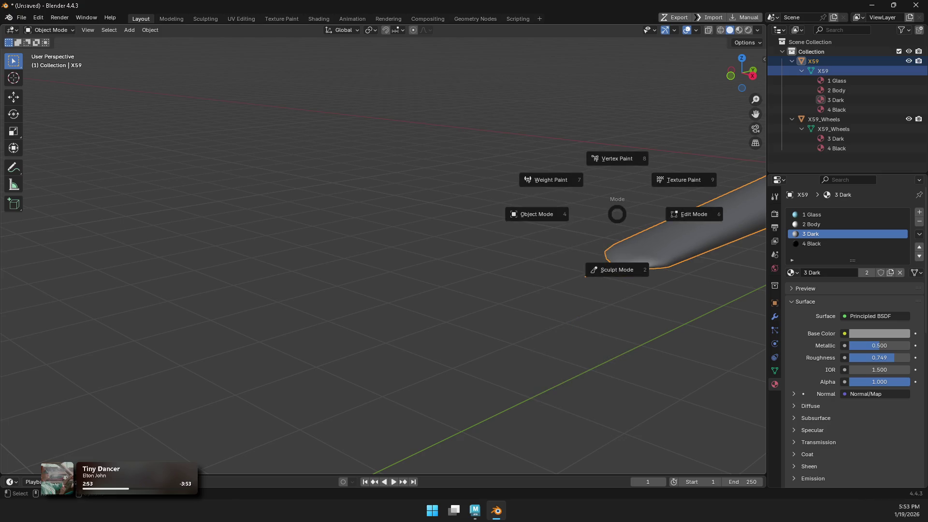
click(691, 214)
key(3)
click(812, 225)
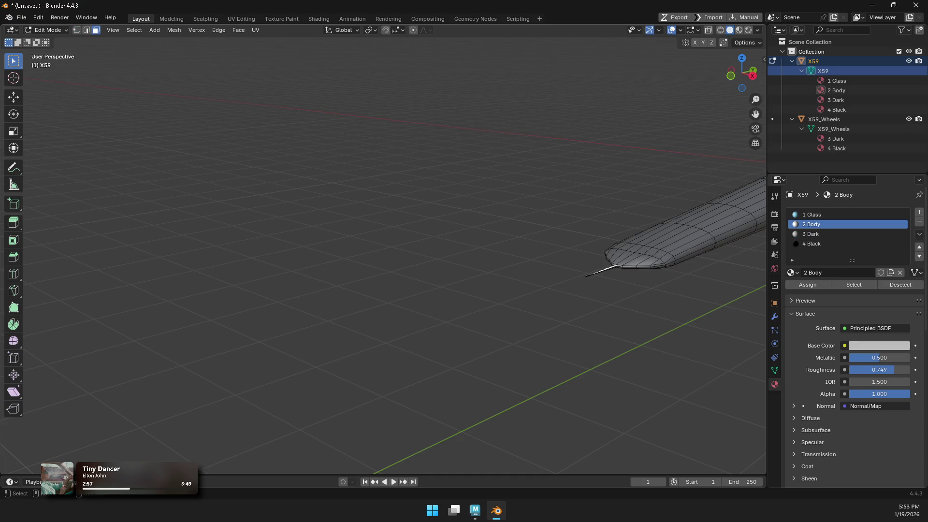
ctrl+middle_drag(387, 261, 386, 213)
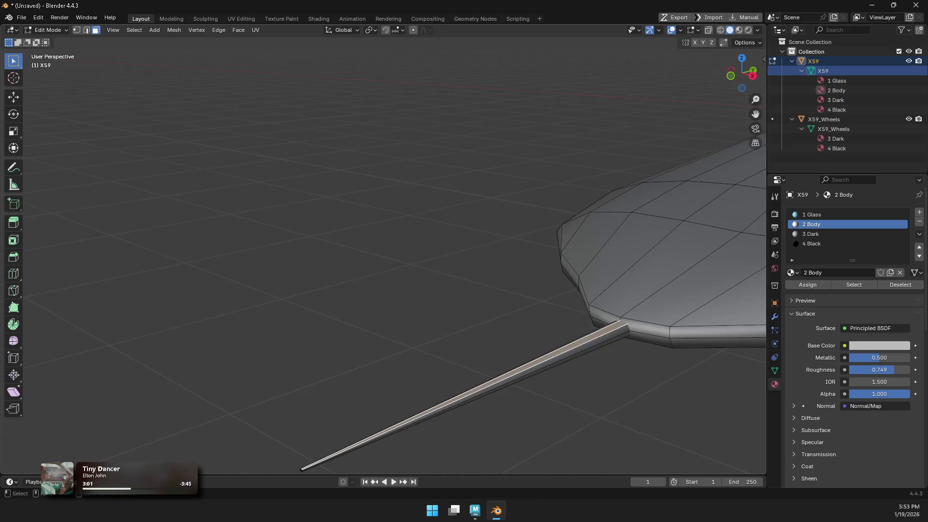
key(l)
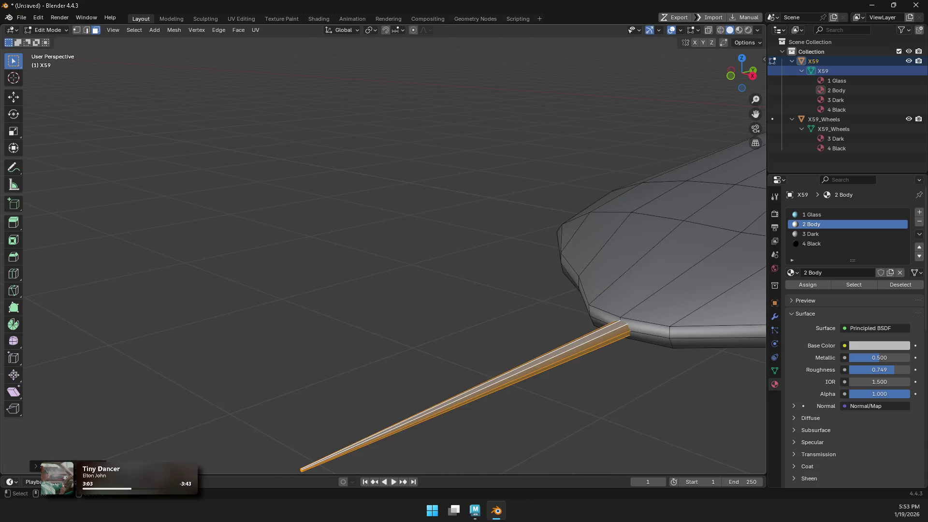
click(822, 234)
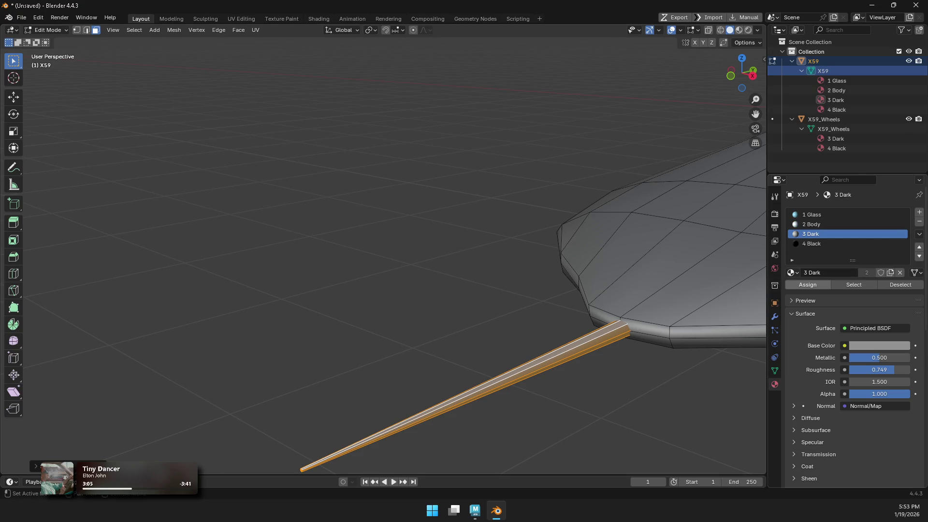
Step: Return to Object Mode, deselect everything, and orbit and zoom out to the whole aircraft
key(ctrl+Tab)
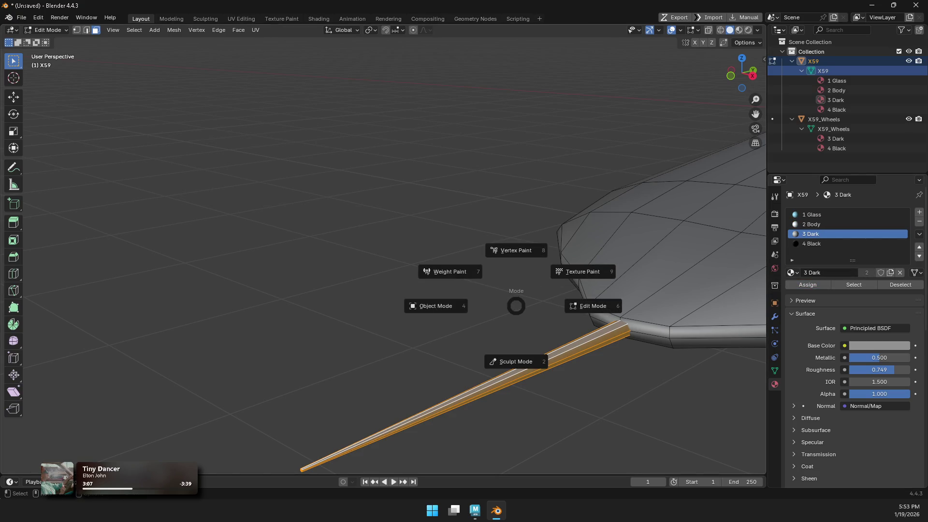
click(435, 306)
key(alt+a)
middle_drag(516, 307, 483, 290)
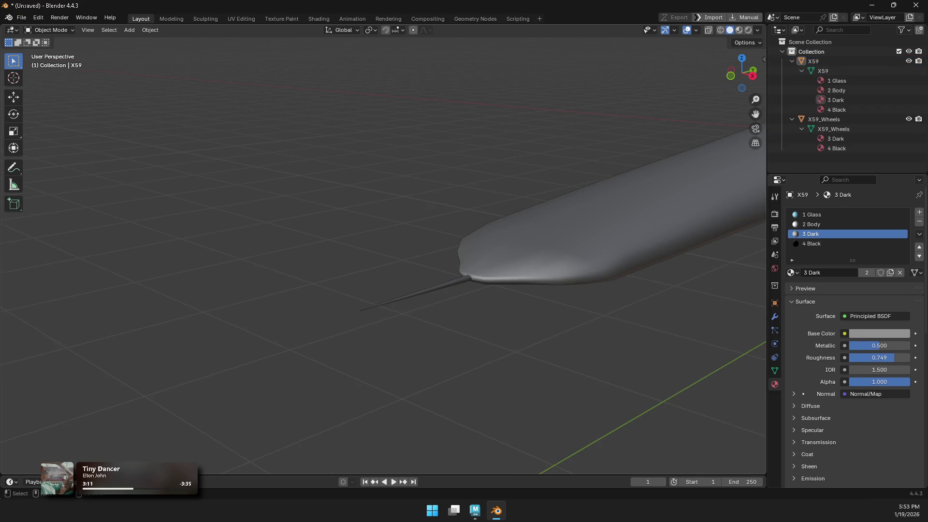
scroll(484, 260, down, 6)
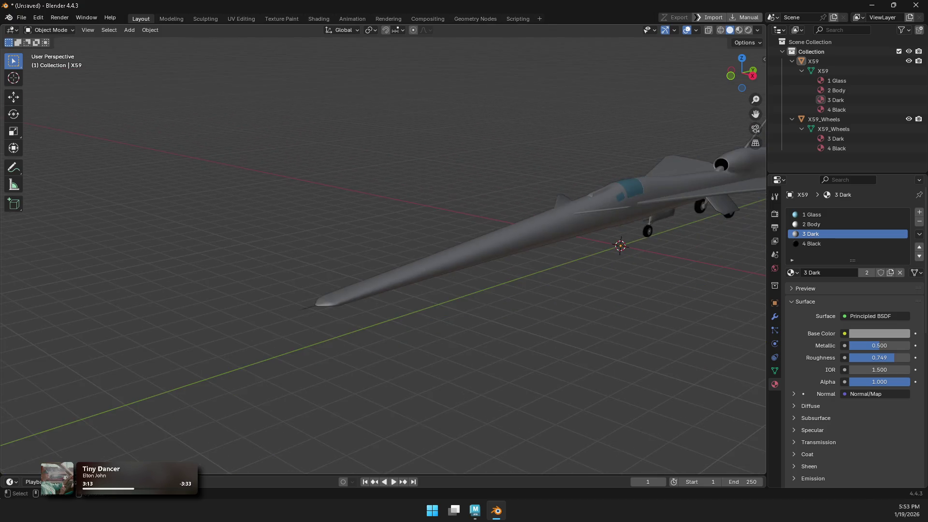
Step: Purge the one unused data-block from the file and review the remaining materials
click(22, 18)
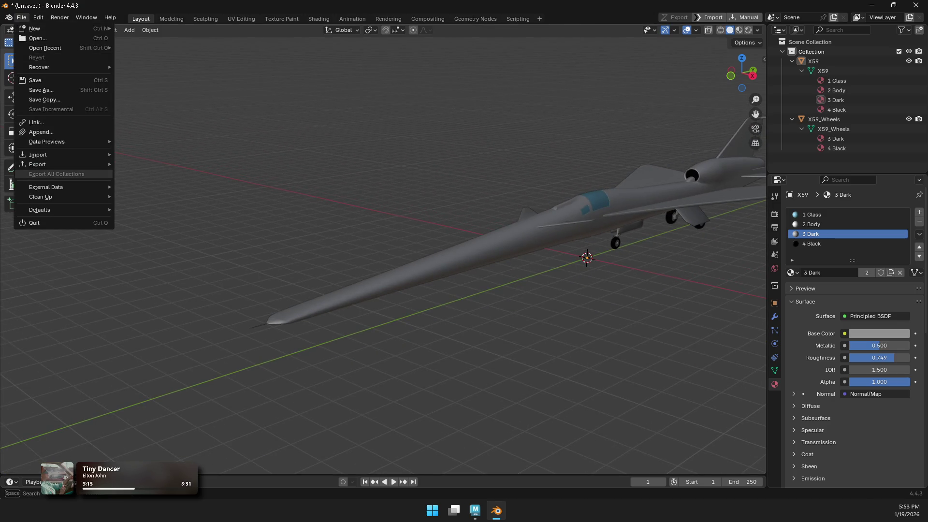
mouse_move(48, 196)
click(157, 196)
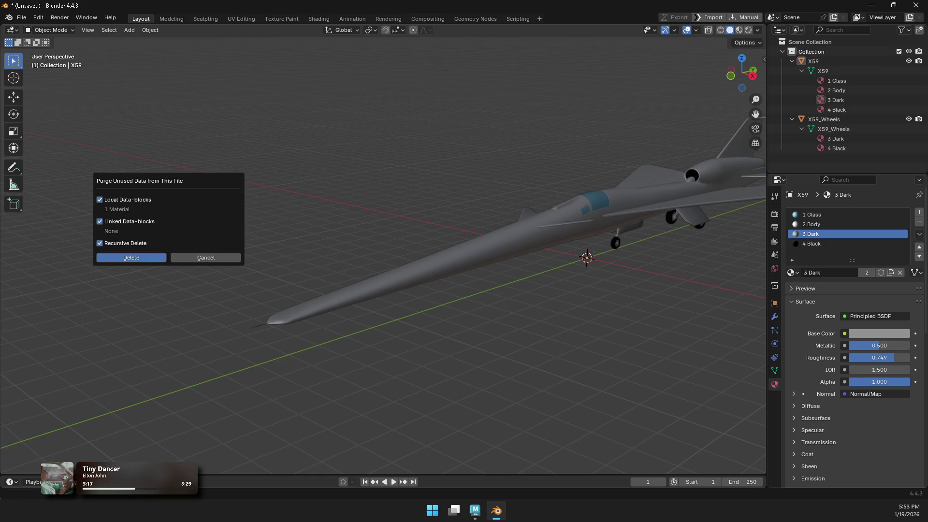
click(131, 257)
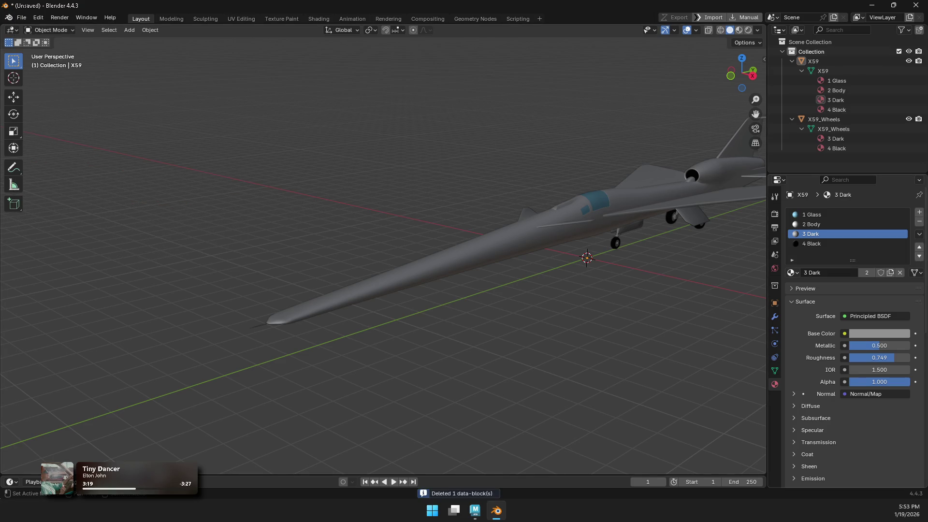
click(791, 273)
Step: Join the aircraft body and wheels and read the 9 m by 30.4 m dimensions in the N panel
key(KP_4)
key(KP_4)
key(KP_Subtract)
key(KP_Add)
key(a)
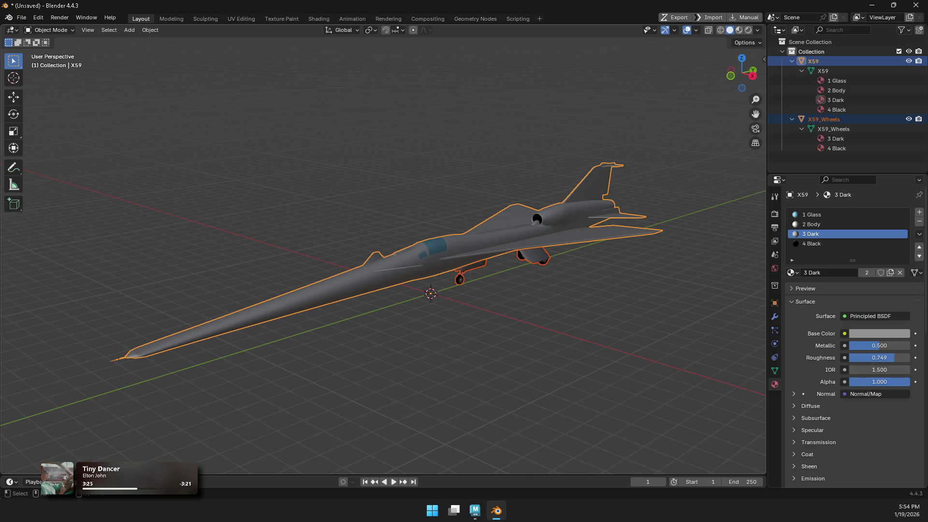
key(ctrl+j)
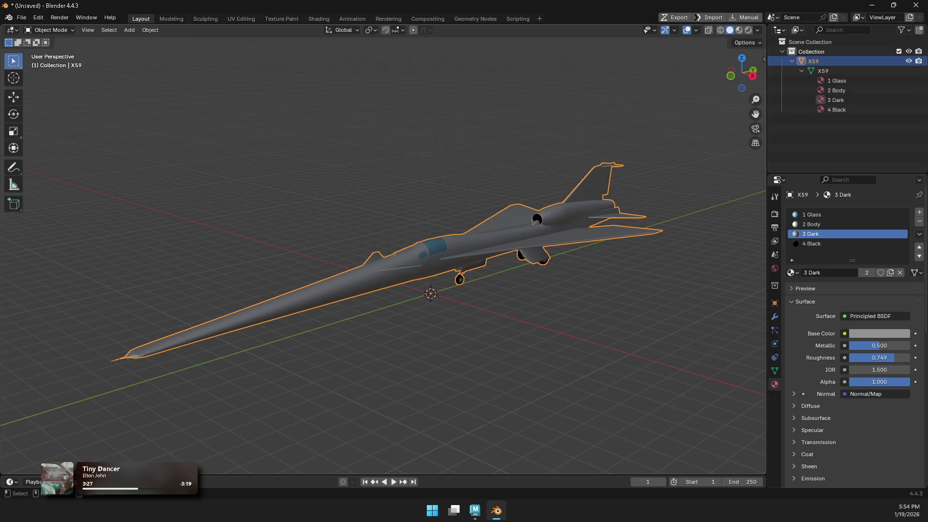
key(n)
click(761, 60)
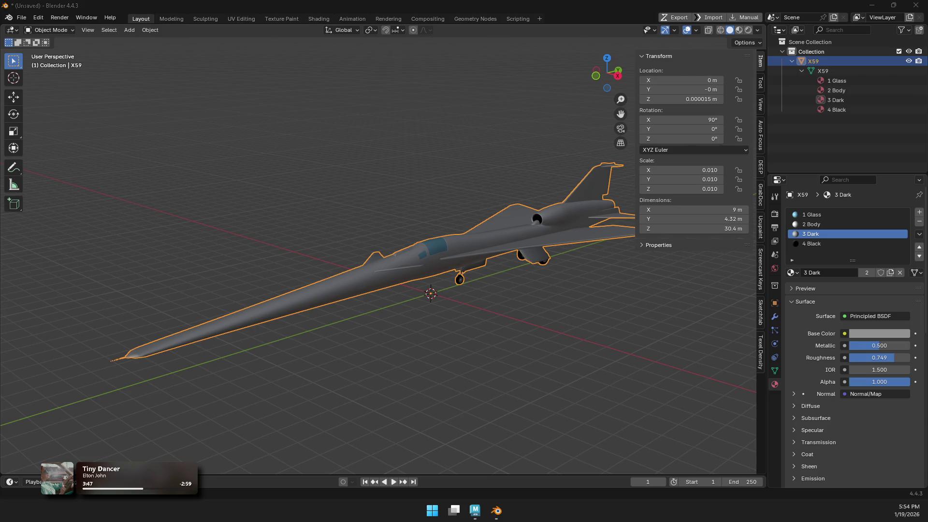
Step: Undo the join so X59_Wheels is separate again, then reselect both aircraft objects
key(alt+a)
key(ctrl+z)
key(ctrl+z)
key(alt+a)
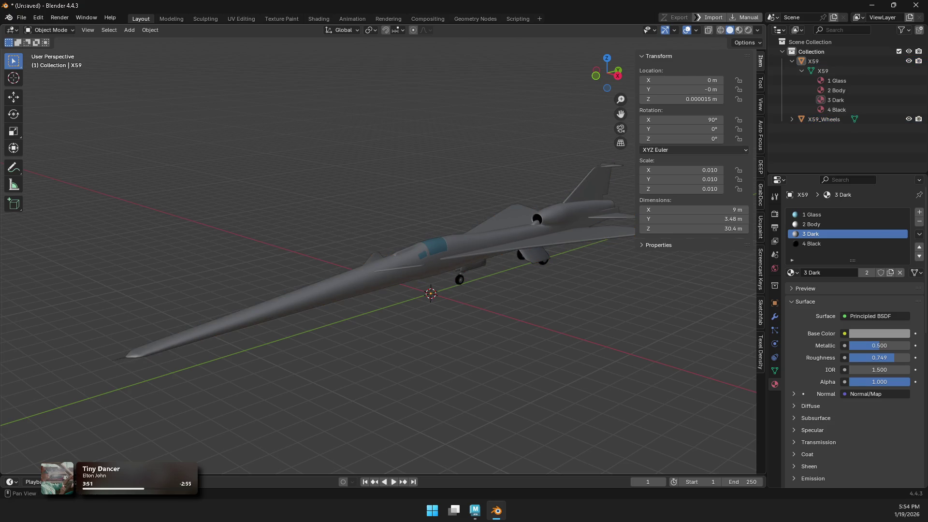
key(n)
mouse_move(387, 241)
middle_down()
mouse_move(493, 241)
mouse_move(479, 244)
mouse_move(526, 268)
middle_up()
key(a)
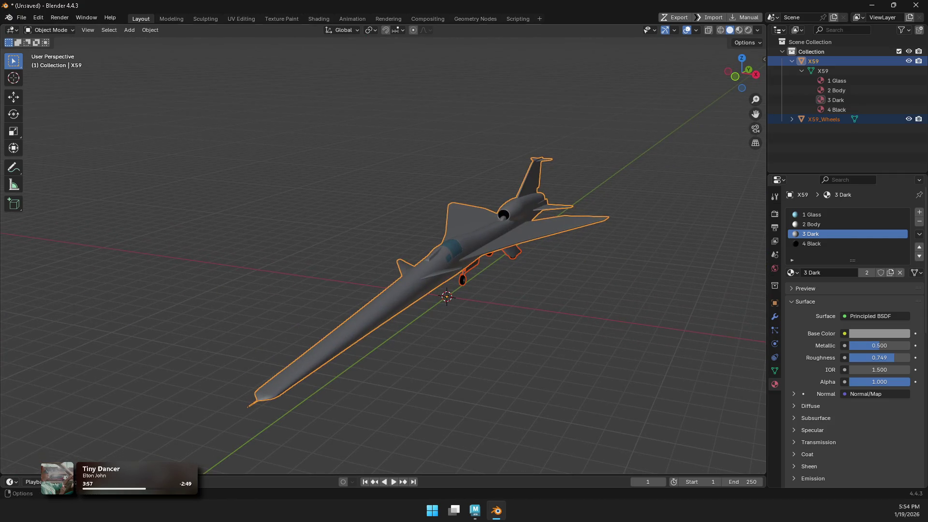
Step: Export the aircraft as FBX into 04_EXPORT/02_FBX, named X59 without the _v001 suffix
click(21, 18)
mouse_move(63, 164)
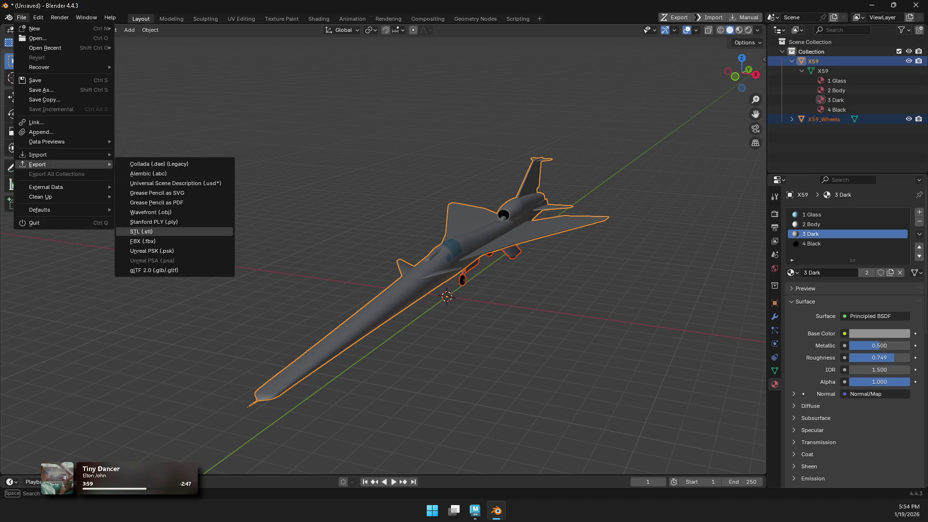
click(142, 242)
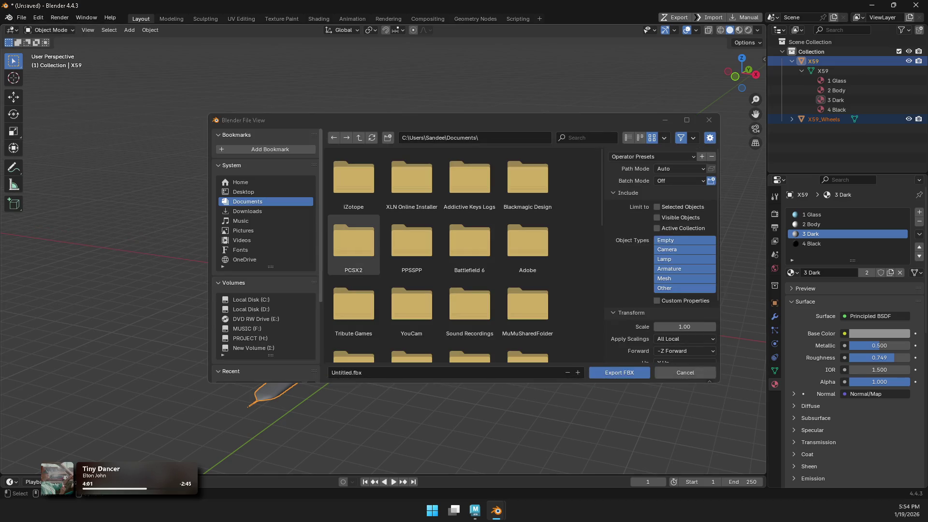
click(259, 349)
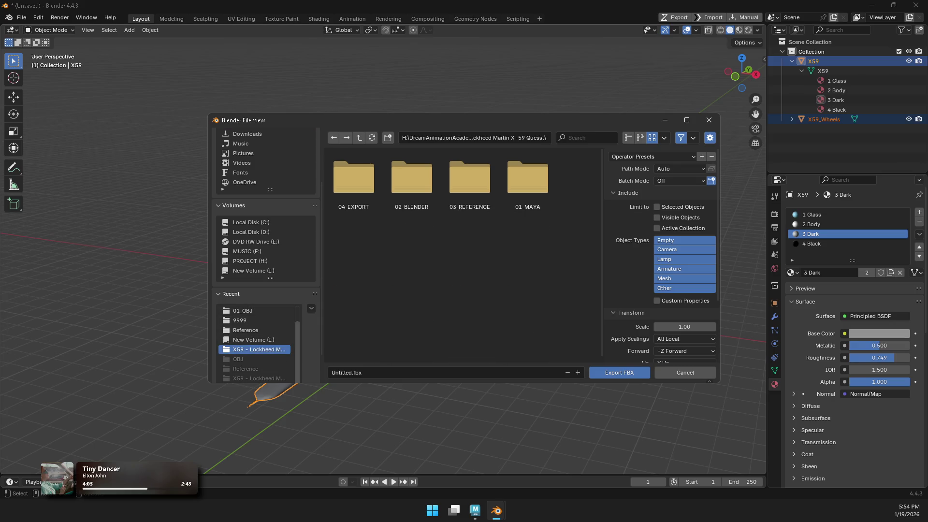
double_click(354, 178)
double_click(353, 178)
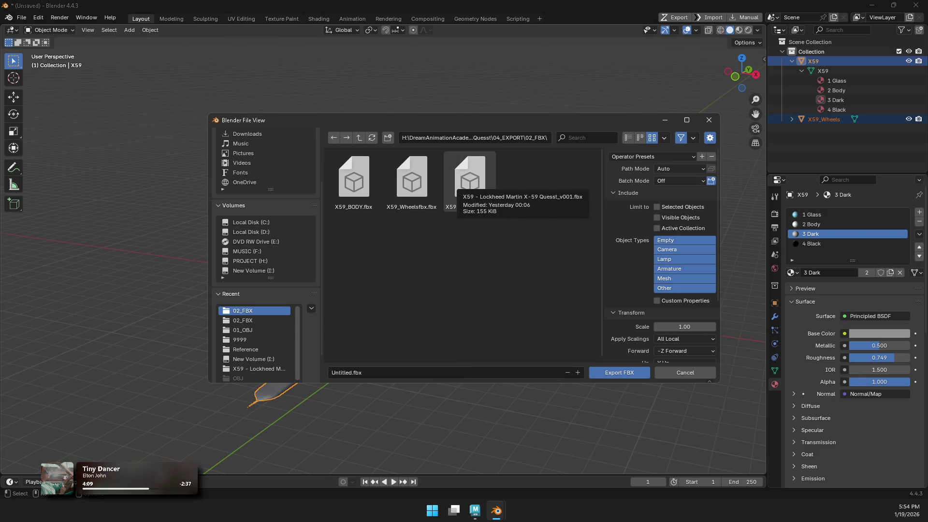
click(470, 179)
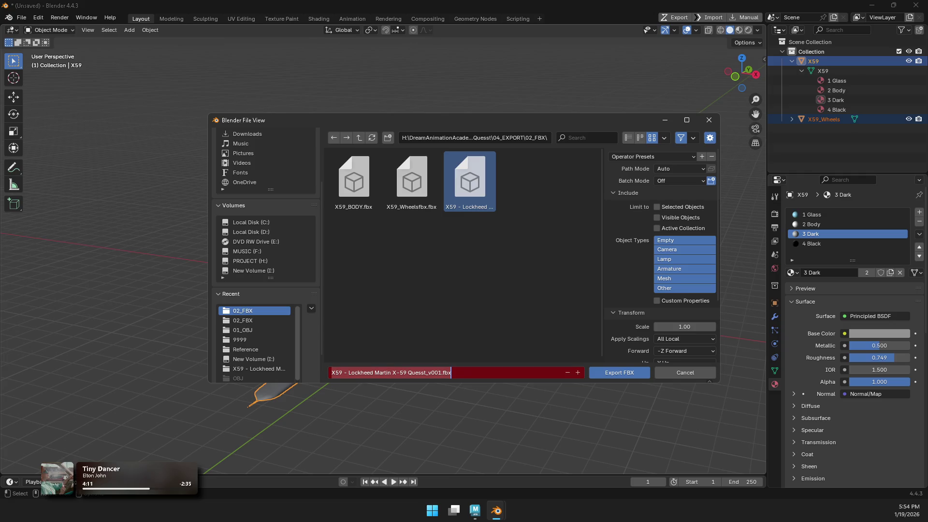
key(Left)
key(Left)
key(Left)
key(shift+Left)
key(shift+Left)
key(shift+Left)
key(BackSpace)
key(Return)
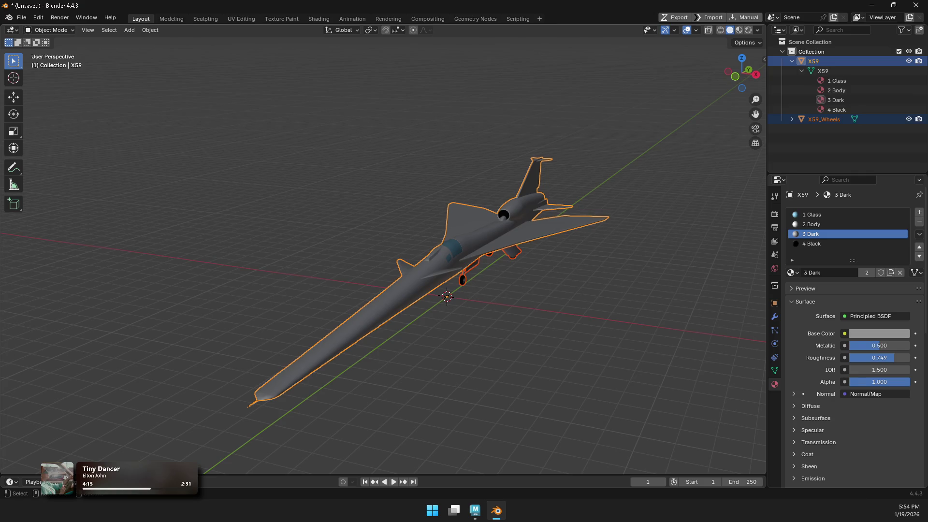
Step: Check X59_Wheels' materials, then start a new General file without saving
click(792, 119)
key(alt+a)
key(ctrl+n)
click(604, 277)
click(483, 272)
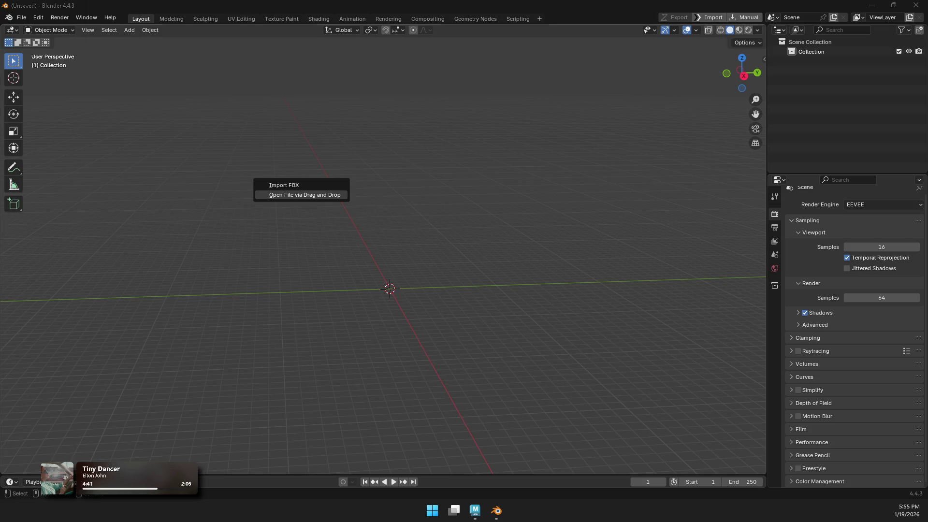
Step: Import the dropped X59 FBX and expand X59 and X59_Wheels to show their materials
click(271, 184)
key(Return)
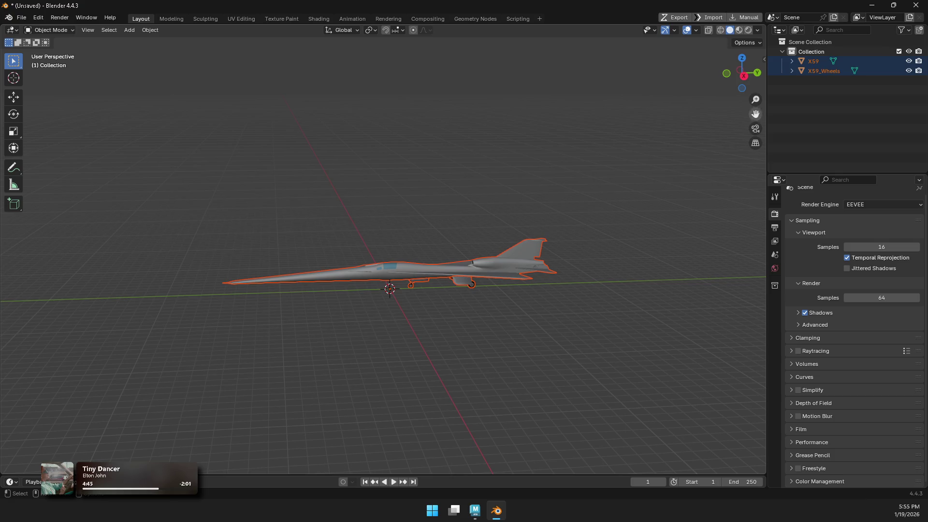
key(KP_Add)
click(801, 70)
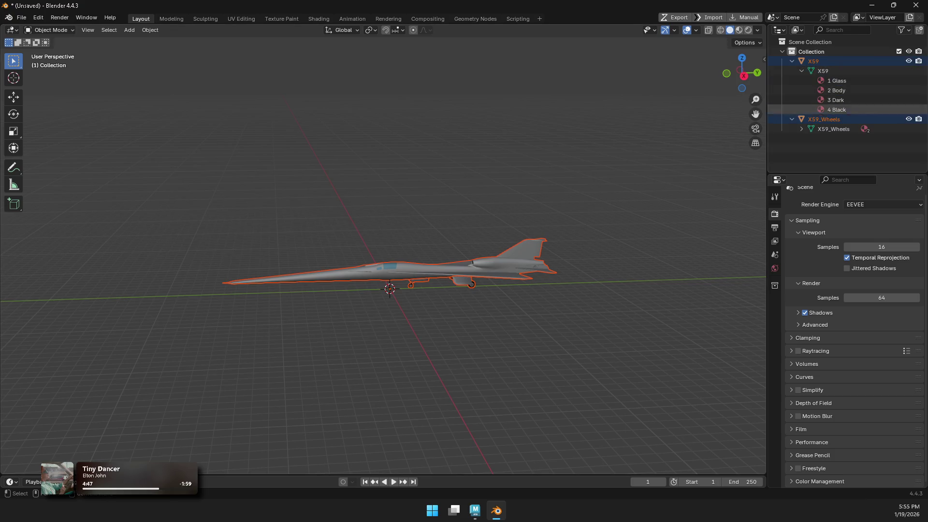
click(801, 129)
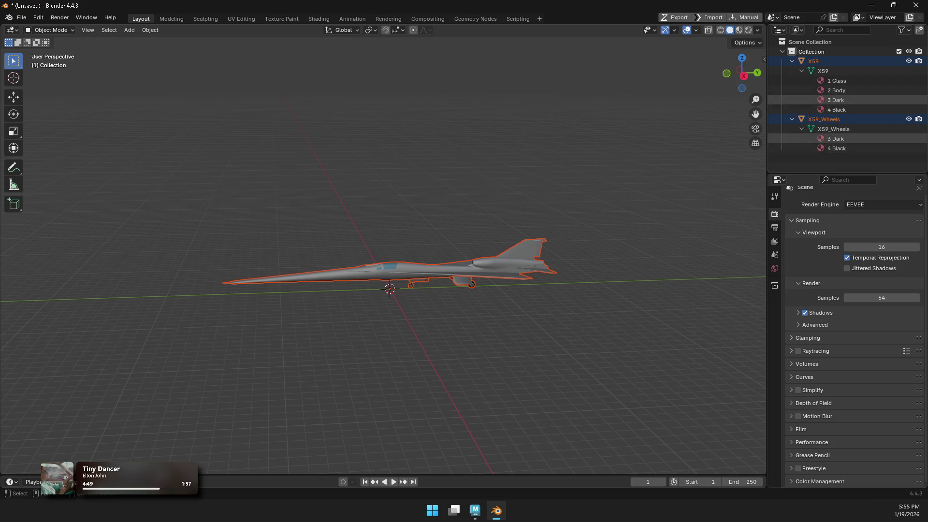
Step: Deselect the imported aircraft and orbit to elevated rear and side views
key(alt+a)
scroll(383, 256, up, 4)
mouse_move(425, 309)
middle_down()
mouse_move(483, 297)
mouse_move(484, 392)
middle_up()
mouse_move(483, 309)
middle_down()
mouse_move(480, 283)
mouse_move(522, 251)
mouse_move(749, 267)
middle_up()
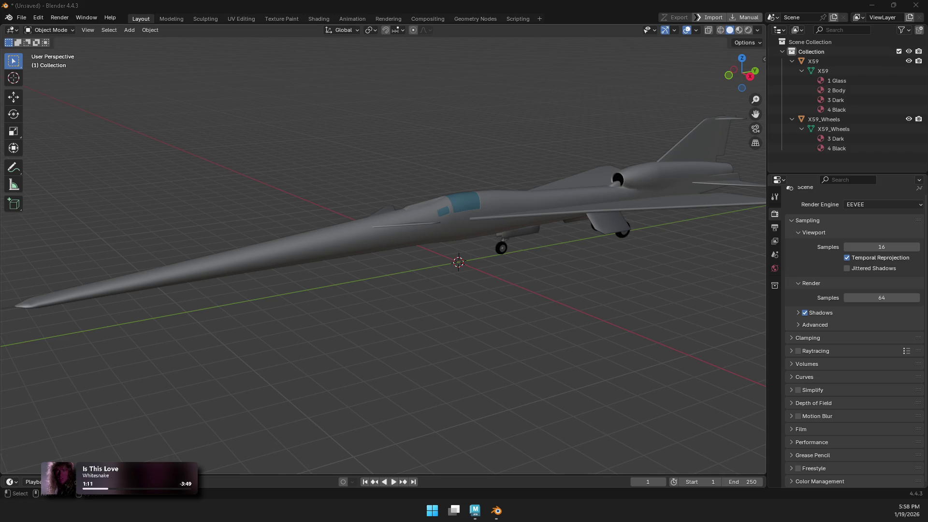
Step: Start a new file with Don't Save, dropping the imported X59, then Alt+Tab to Maya
scroll(391, 251, down, 5)
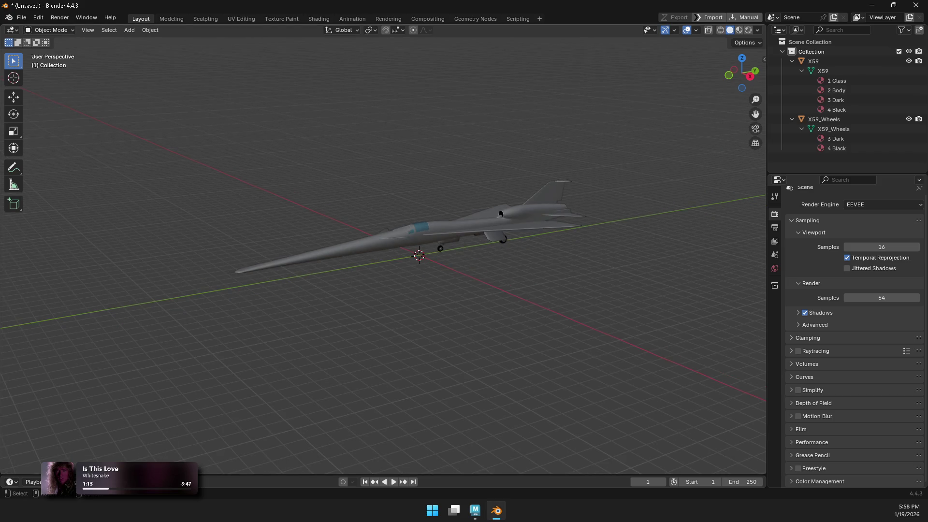
key(ctrl+q)
key(Escape)
key(ctrl+q)
click(482, 272)
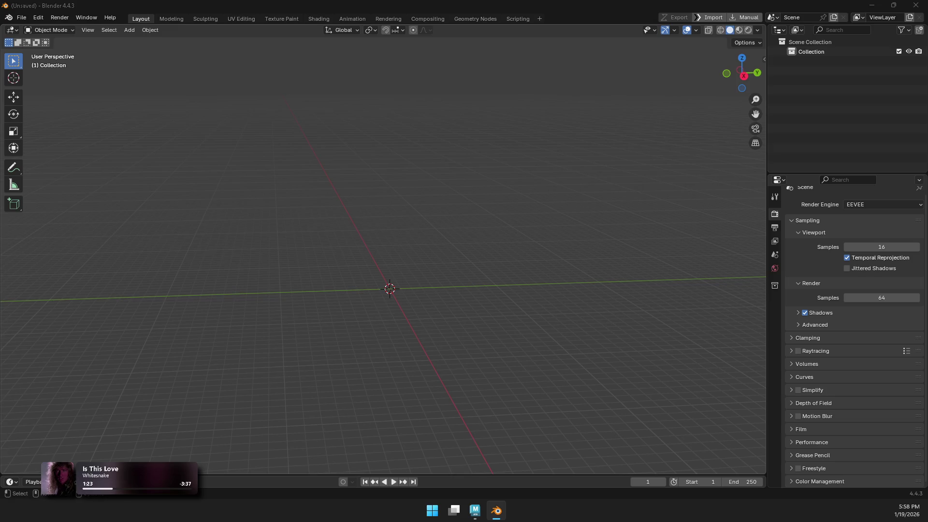
key(alt+Tab)
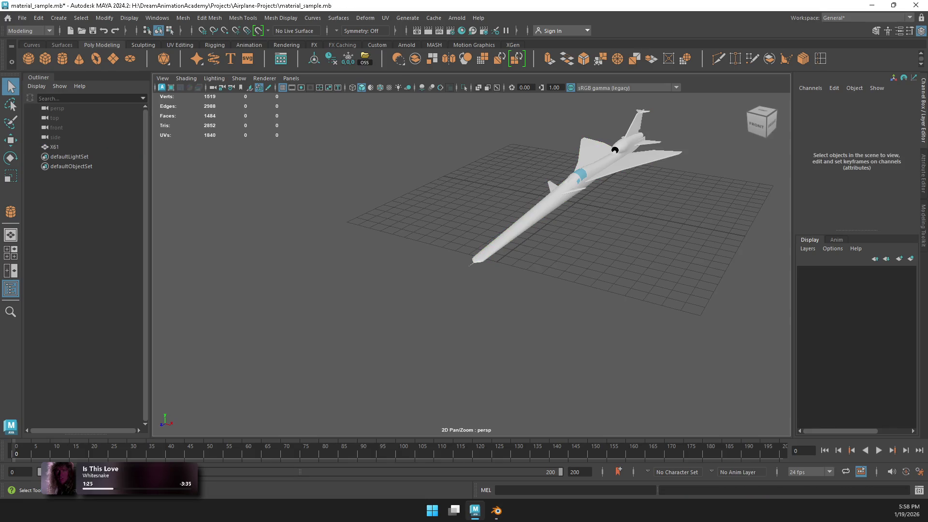
Step: Open recent template.mb without saving material_sample.mb, then show pCube1's size manipulator
click(8, 18)
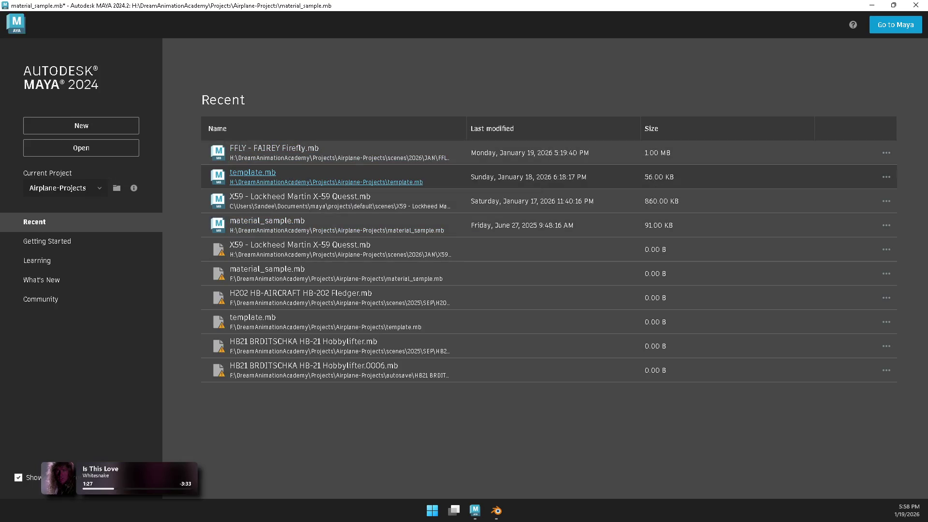
click(253, 172)
click(464, 260)
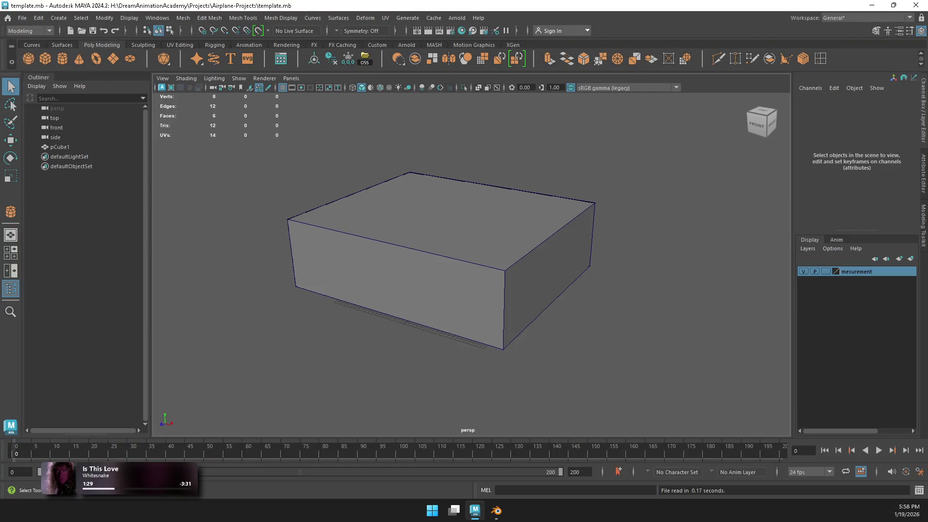
click(59, 146)
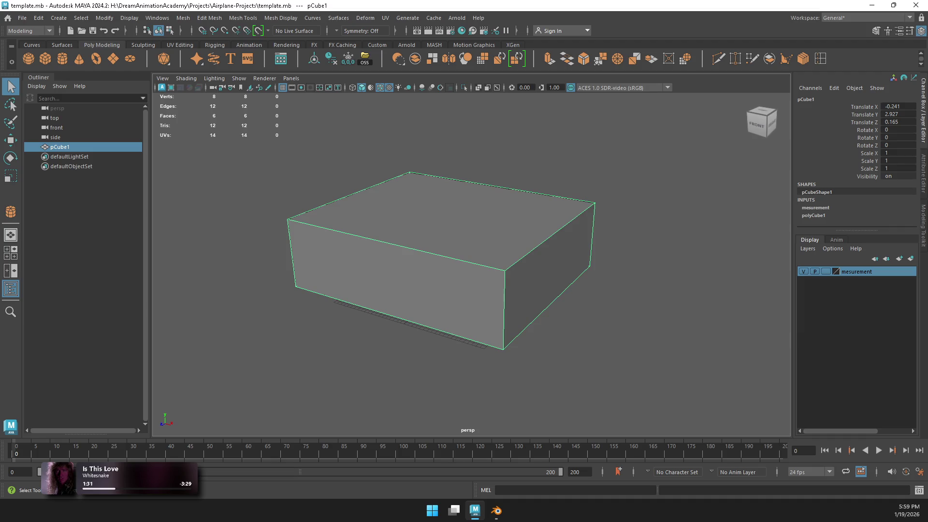
key(t)
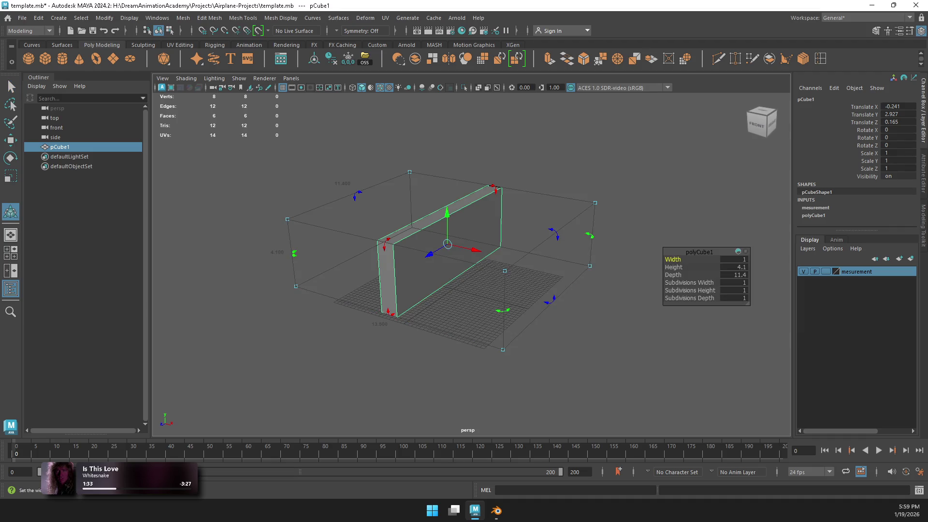
key(ctrl+z)
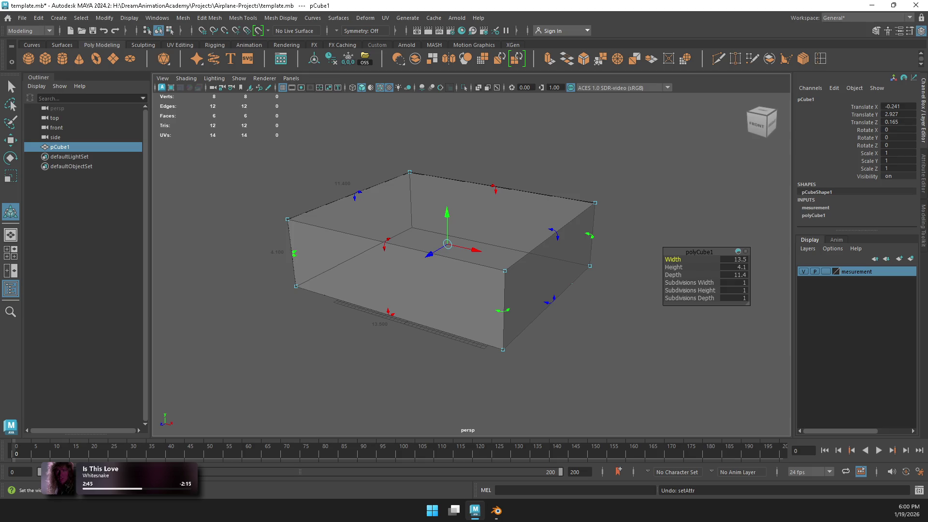
Step: Set pCube1's height to 2.39, depth to 8.5 and width to 9.2, then deselect it
click(733, 267)
text(2.3)
text(90)
key(Return)
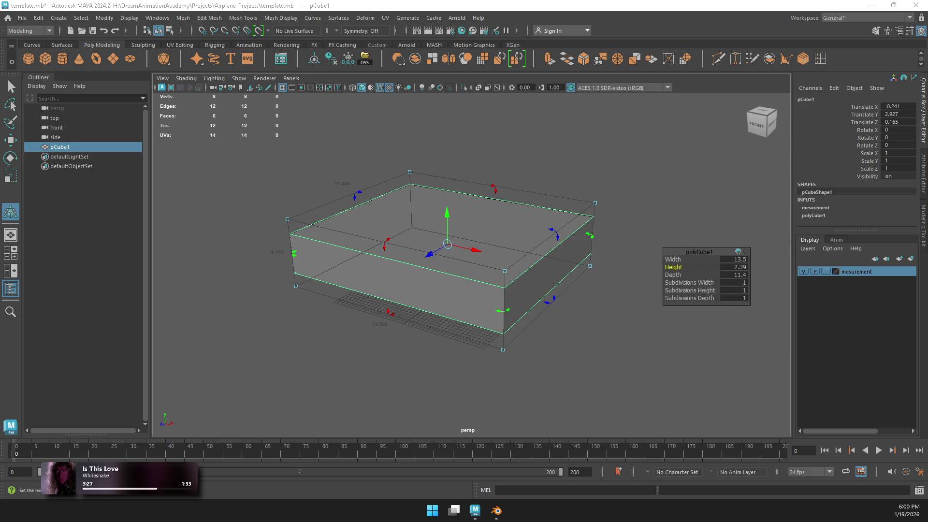
click(733, 274)
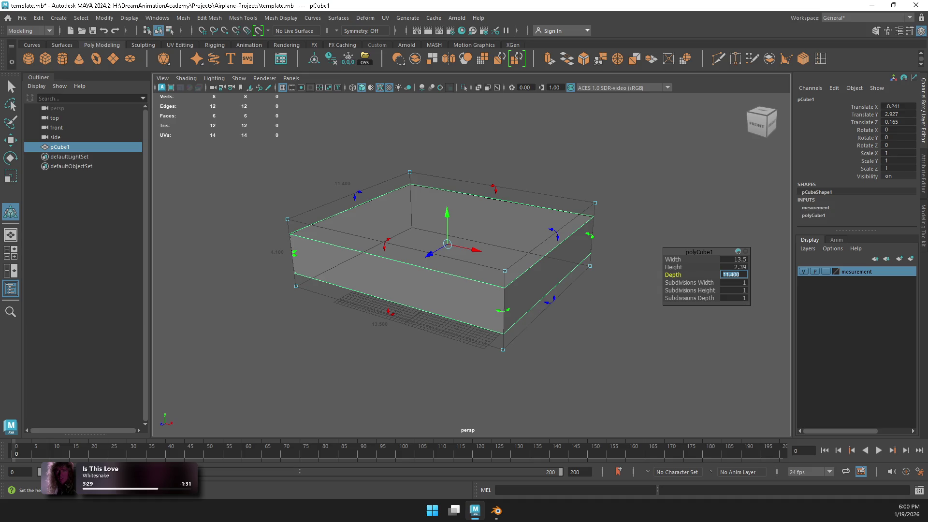
text(8.5)
click(733, 259)
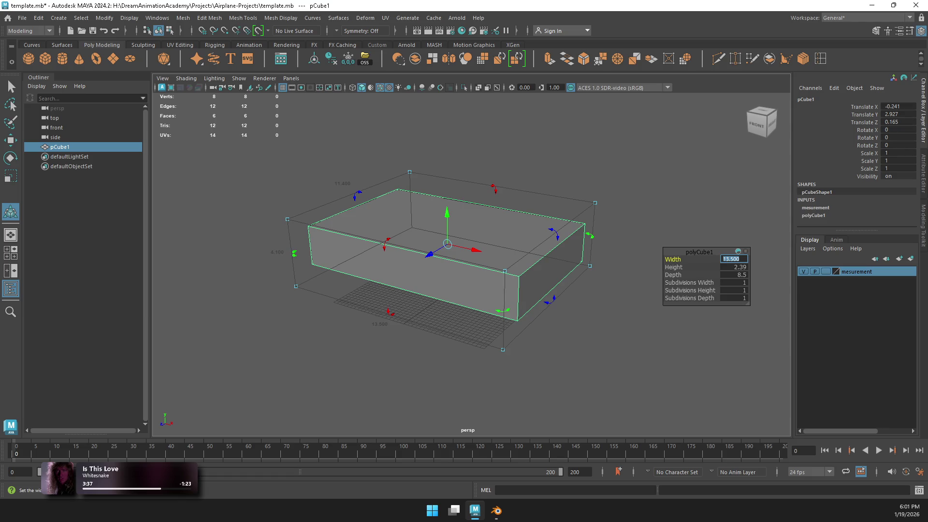
text(9.2)
key(Return)
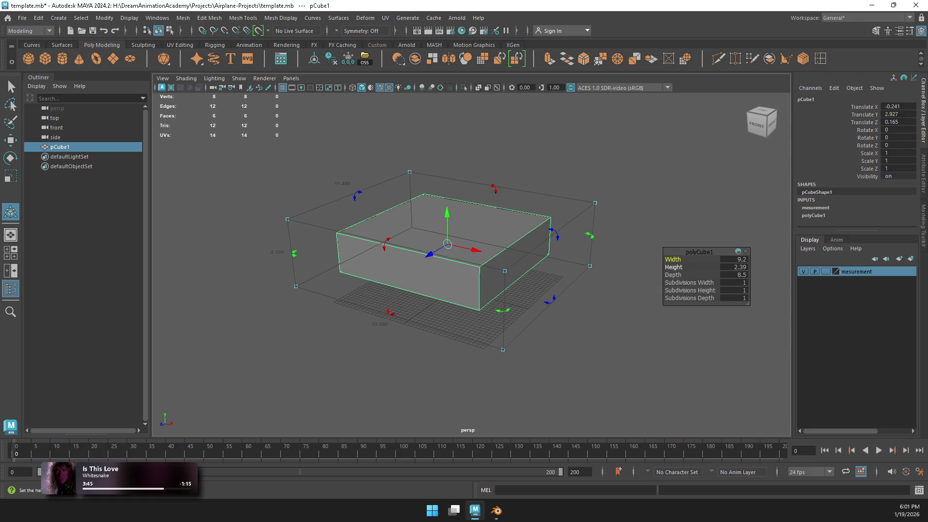
click(137, 427)
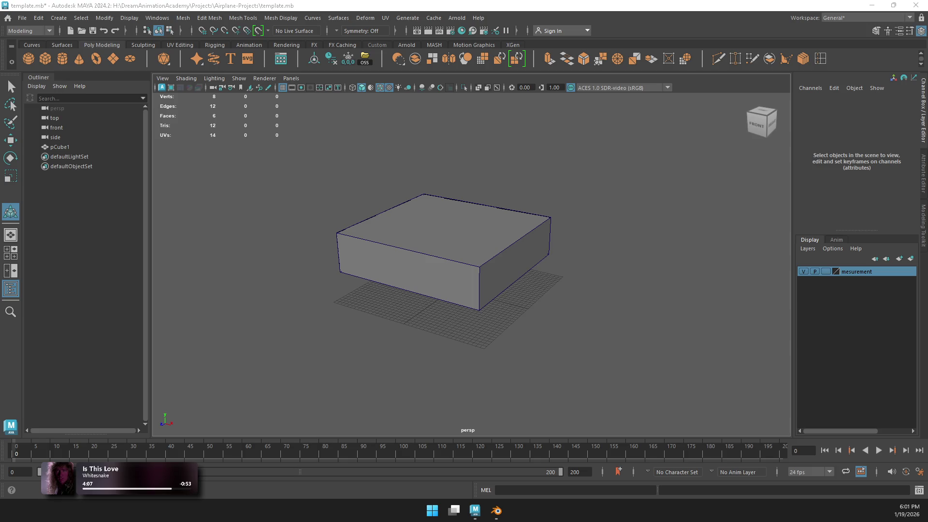
Step: Reselect pCube1 and frame it with F in the perspective view
key(ctrl+z)
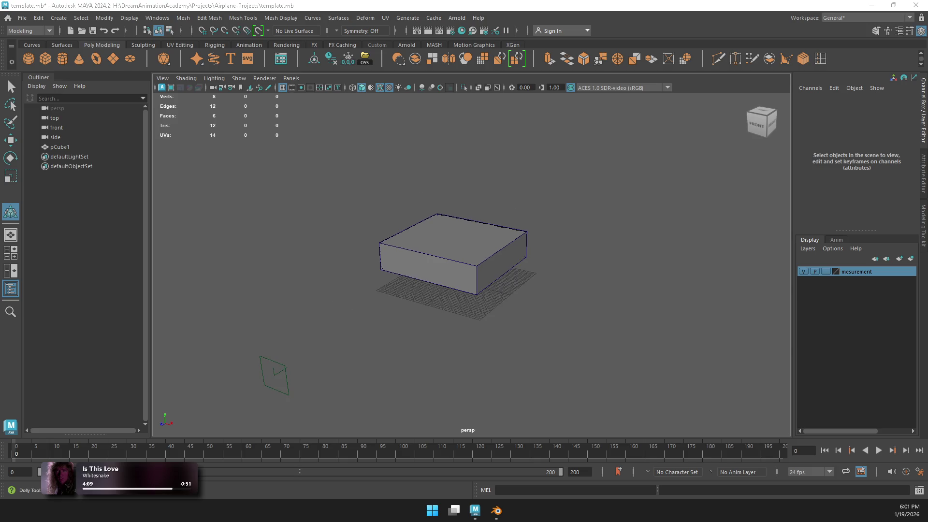
key(ctrl+z)
key(f)
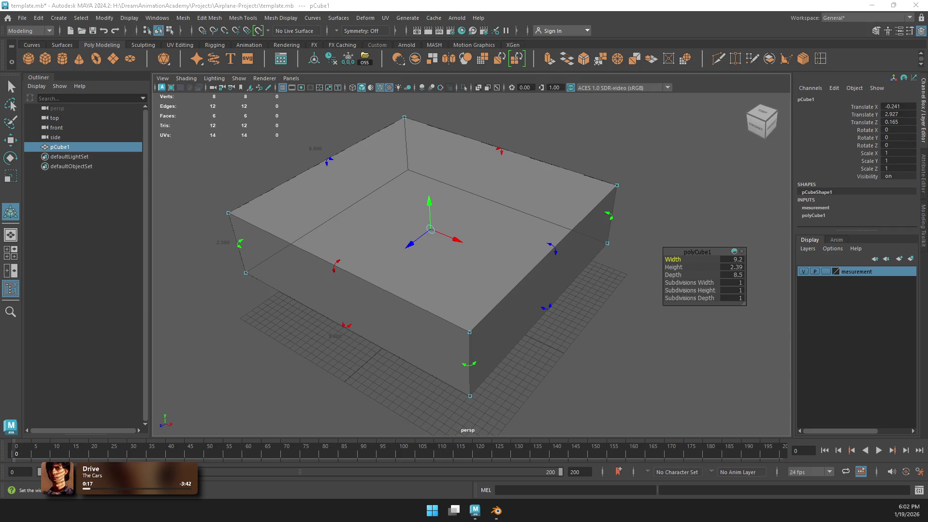
Step: Reselect and frame pCube1, toggling X-ray and wireframe display to see through it
click(137, 427)
scroll(471, 256, up, 5)
key(ctrl+z)
key(f)
key(alt+x)
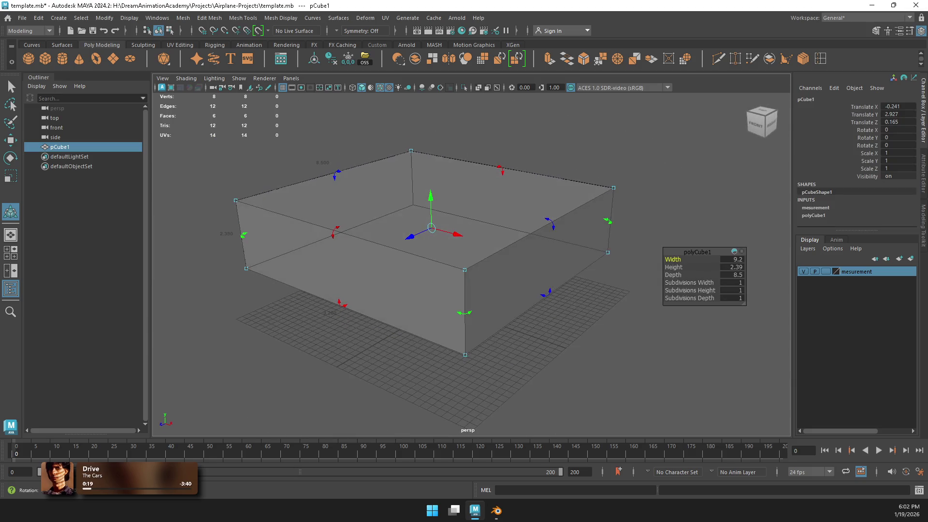
key(4)
key(5)
key(4)
right_drag(600, 182, 612, 175)
key(5)
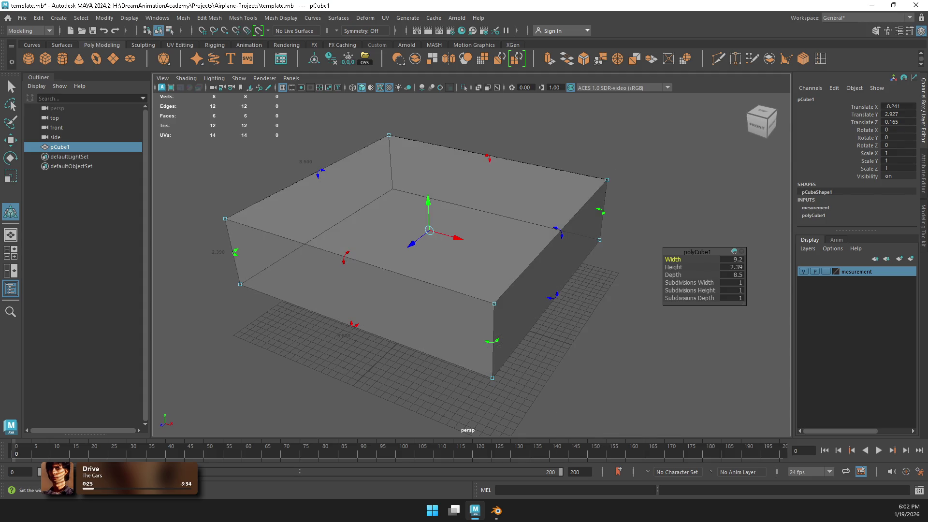
Step: With the Move tool in the four-view layout, centre the cube at X 0 and Z 0
key(w)
key(f)
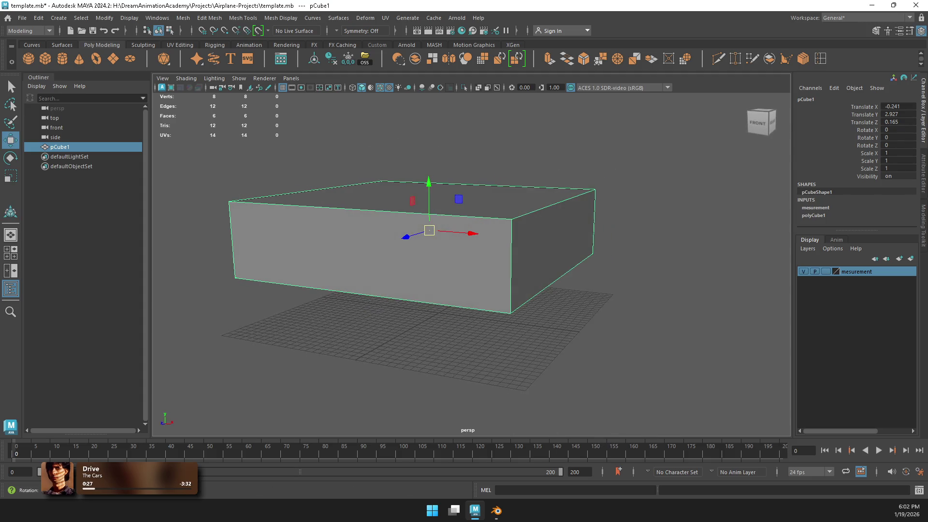
key(space)
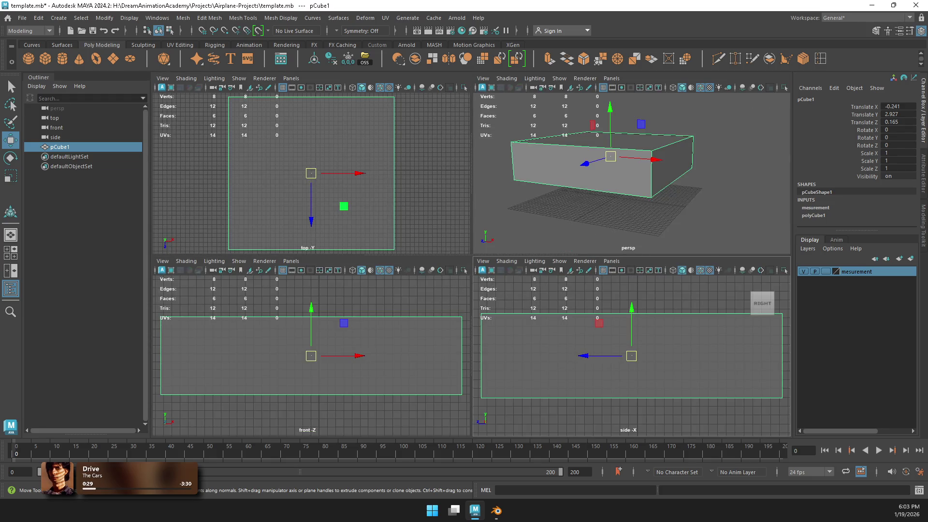
drag(348, 355, 356, 356)
drag(631, 356, 638, 352)
drag(319, 328, 319, 371)
scroll(636, 367, down, 1)
drag(636, 362, 634, 372)
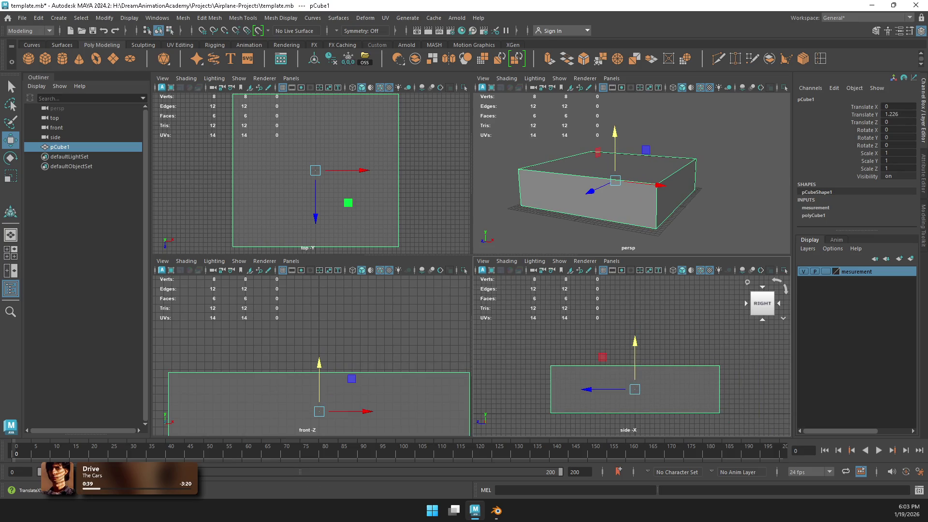
Step: Lower the cube, starting from Y 2.08, until its base rests exactly on the grid
click(898, 114)
text(2)
text(.08)
key(Return)
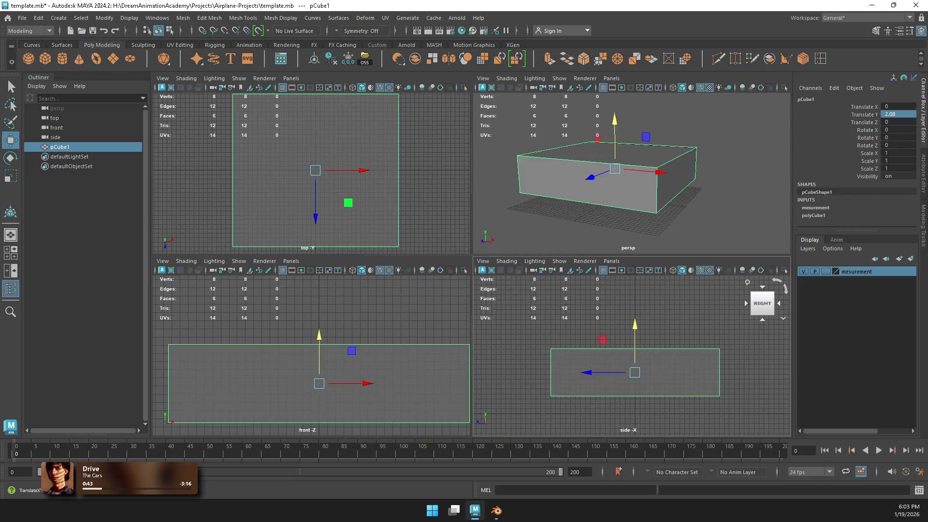
drag(319, 338, 319, 365)
alt+middle_drag(319, 387, 311, 330)
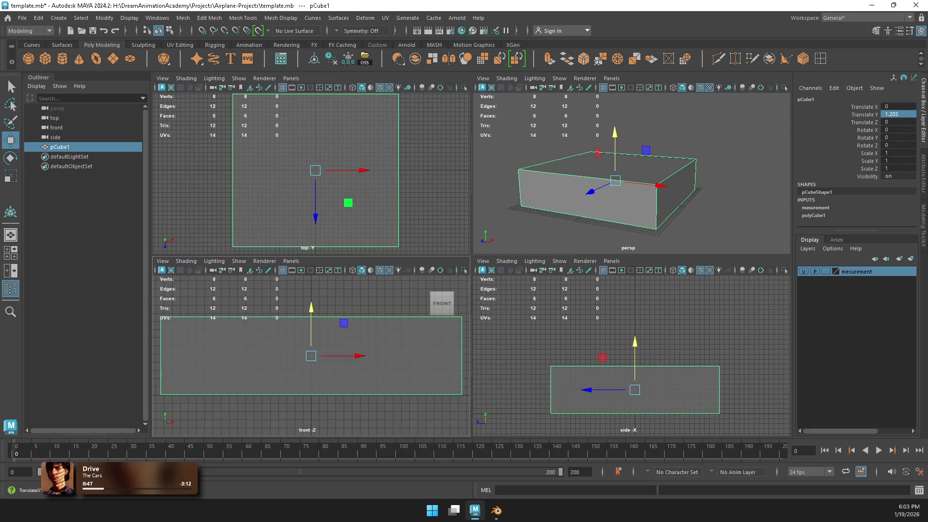
scroll(311, 355, up, 5)
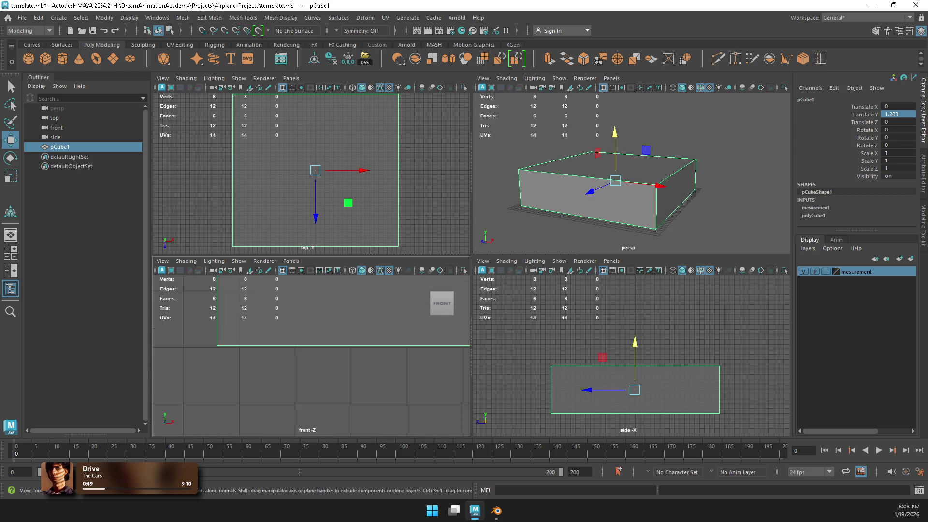
scroll(311, 355, up, 2)
middle_drag(311, 355, 312, 357)
click(311, 355)
scroll(311, 355, down, 5)
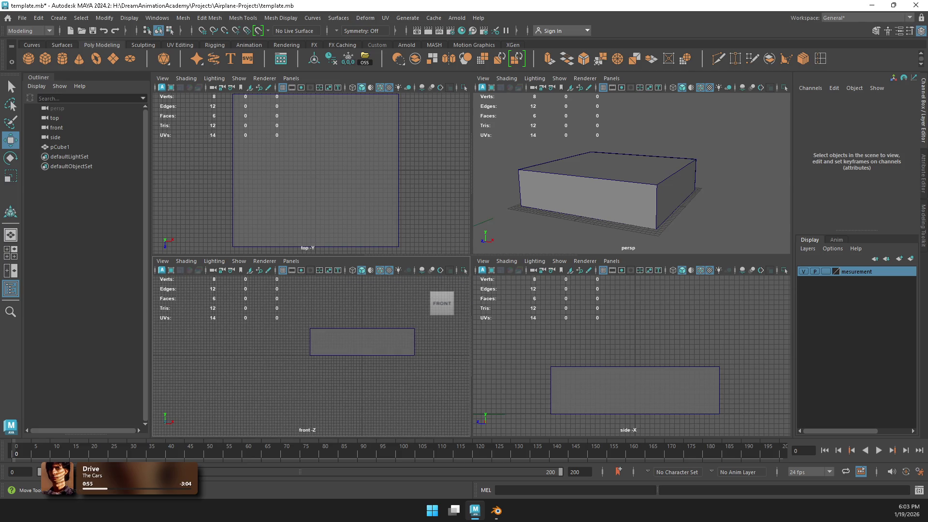
scroll(632, 357, up, 3)
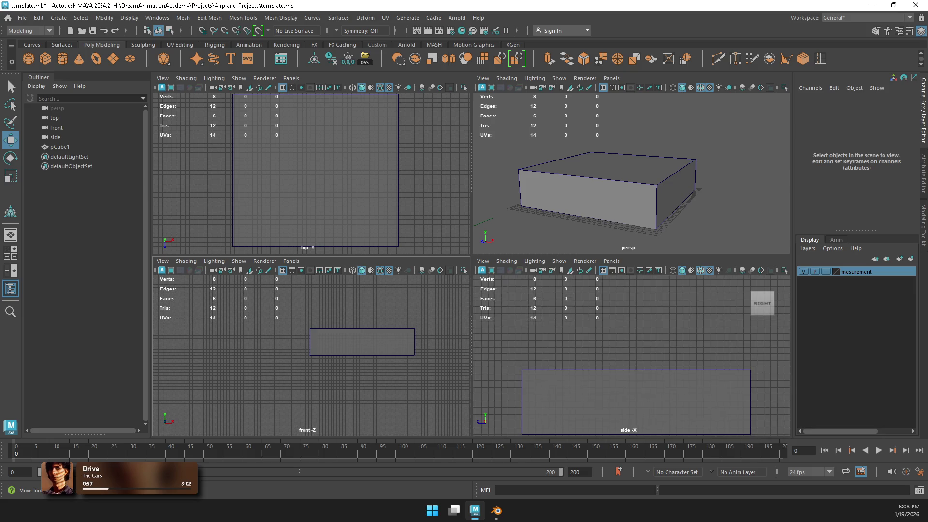
Step: Check the cube's placement in the enlarged side and perspective views
key(space)
scroll(629, 357, up, 5)
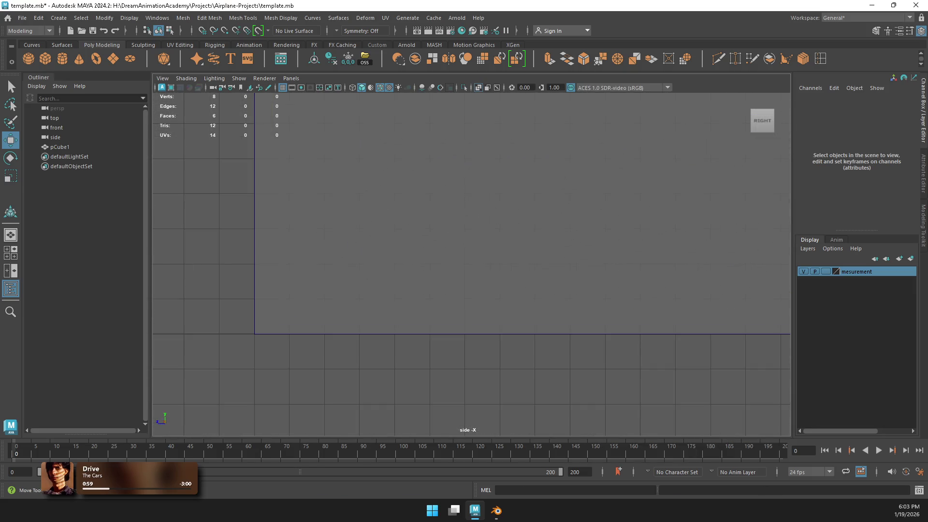
scroll(471, 264, up, 3)
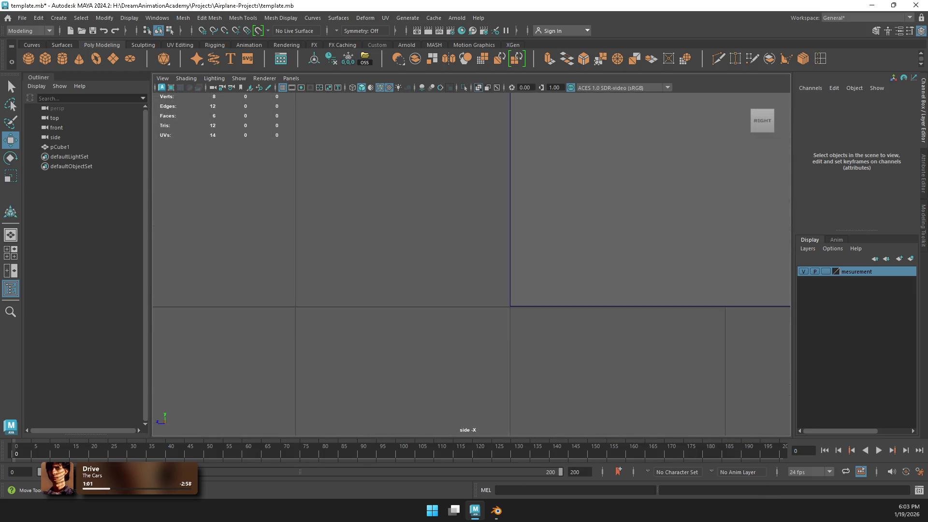
click(60, 147)
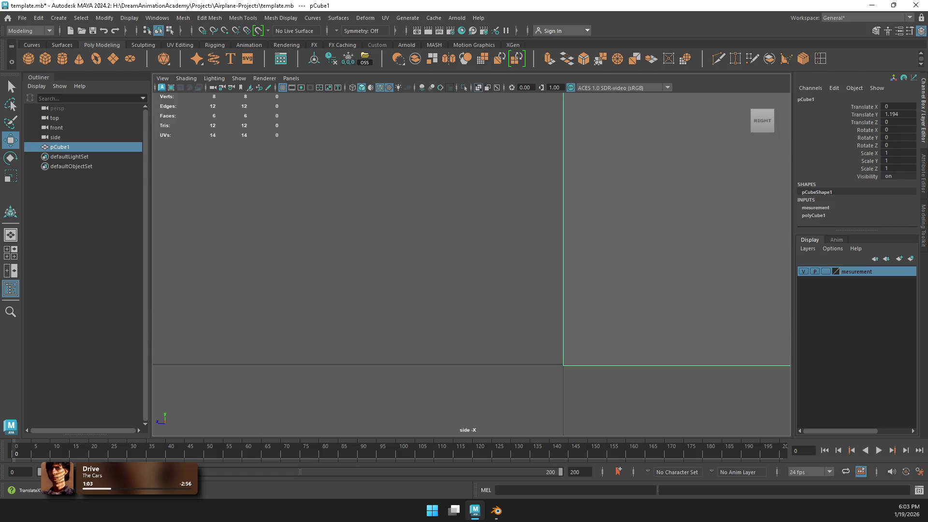
scroll(471, 264, up, 1)
key(space)
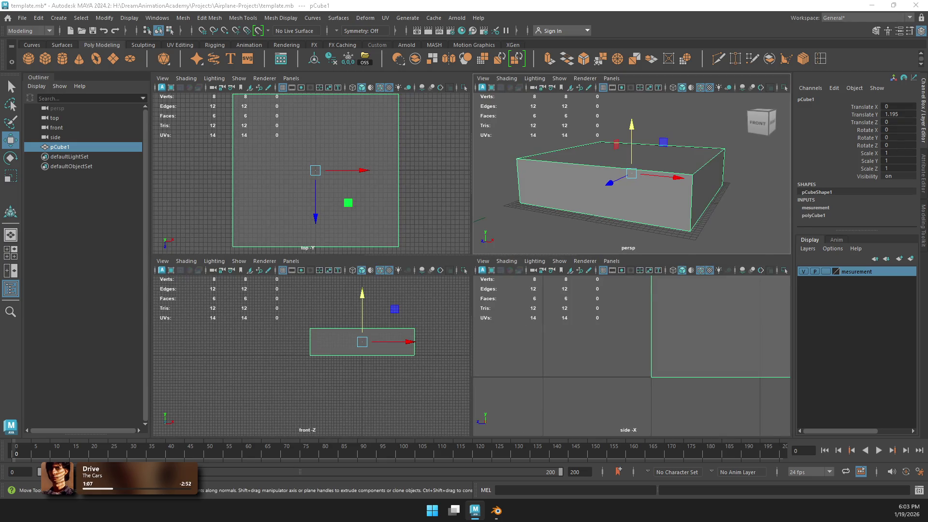
key(space)
mouse_move(435, 290)
alt+mouse_down()
mouse_move(483, 290)
mouse_move(424, 260)
mouse_move(473, 227)
mouse_move(483, 242)
mouse_move(455, 227)
alt+mouse_up()
click(676, 145)
Step: Set the mesurement display layer to template and clear an accidental curve selection
click(825, 271)
scroll(468, 271, down, 5)
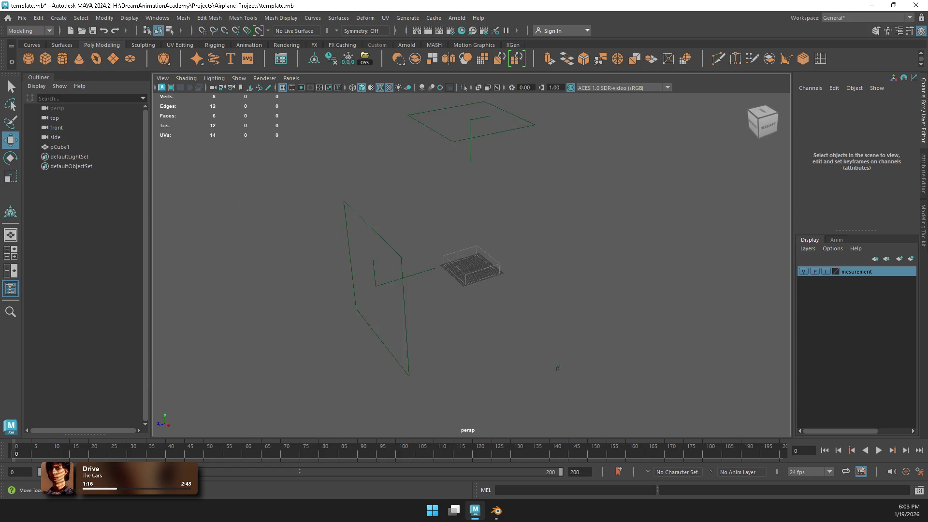
click(483, 103)
click(463, 218)
scroll(468, 271, up, 5)
scroll(468, 270, up, 3)
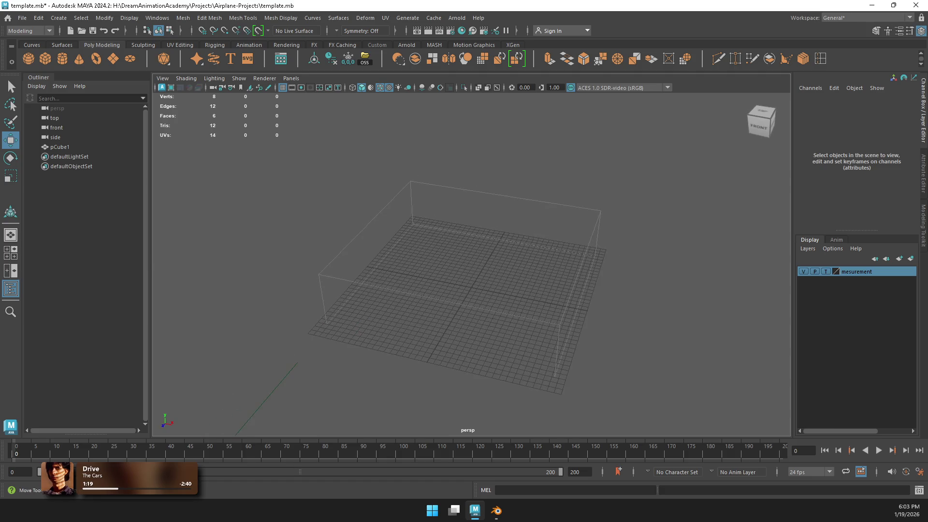
Step: Switch to the four-view layout and make the front view active
key(space)
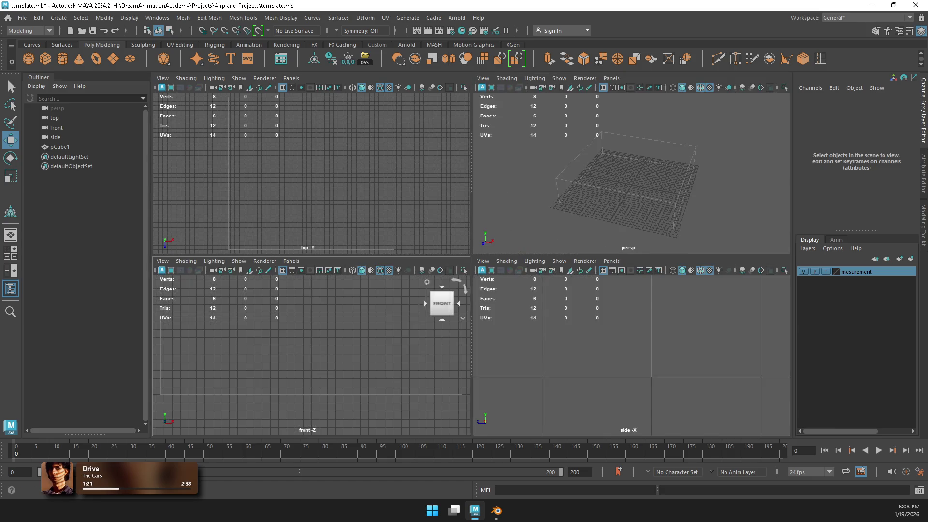
click(309, 358)
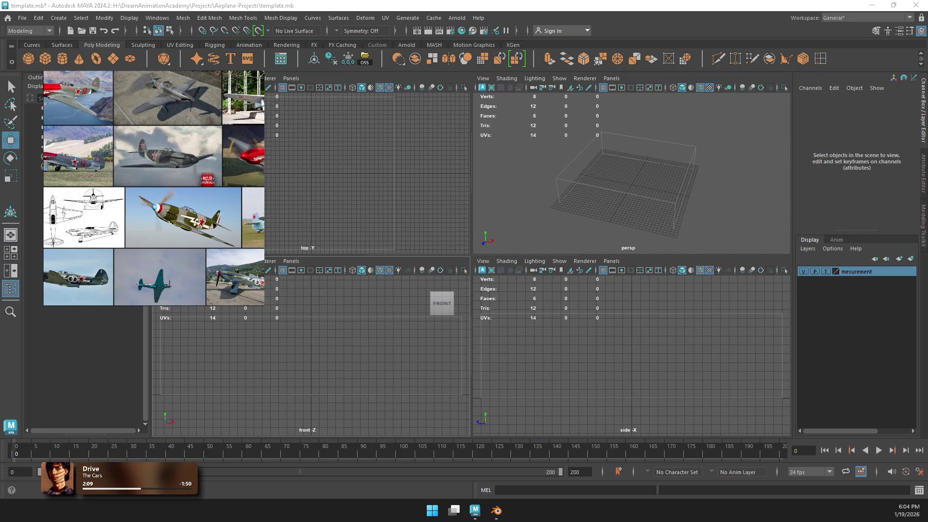
Step: Move the aircraft reference collage lower, shrink it, then briefly switch to Blender and back to Maya
mouse_move(153, 189)
mouse_down()
mouse_move(178, 256)
mouse_move(157, 298)
mouse_up()
mouse_move(268, 415)
mouse_down()
mouse_move(189, 330)
mouse_move(207, 351)
mouse_up()
mouse_move(128, 265)
mouse_down()
mouse_move(123, 288)
mouse_move(109, 166)
mouse_move(109, 214)
mouse_move(119, 229)
mouse_move(144, 235)
mouse_up()
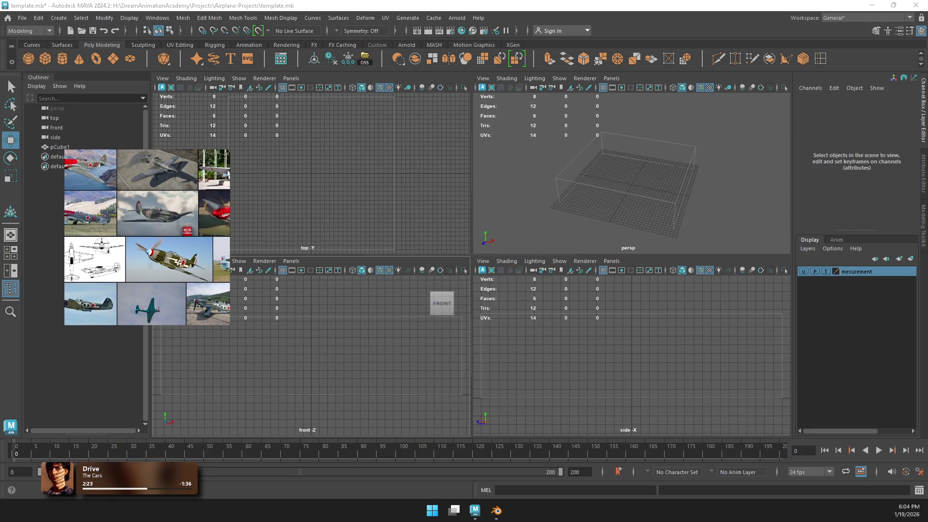
click(496, 511)
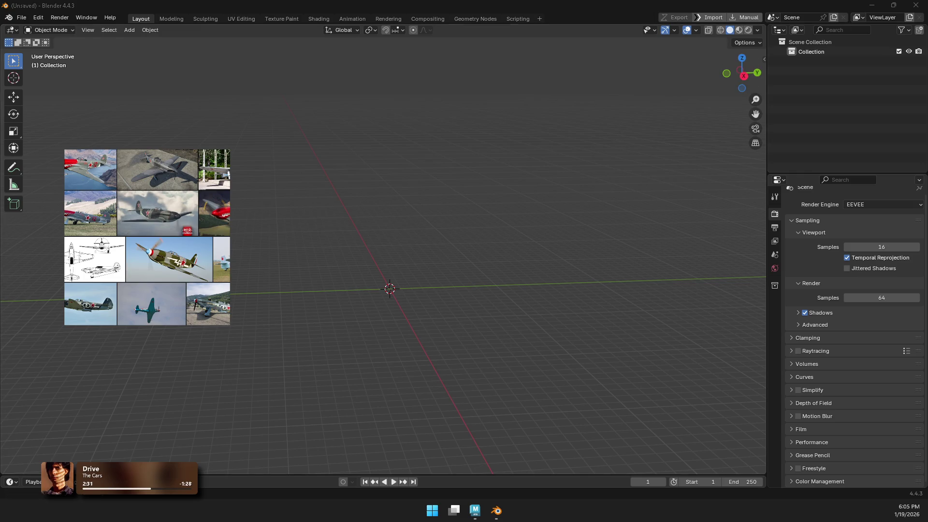
click(475, 510)
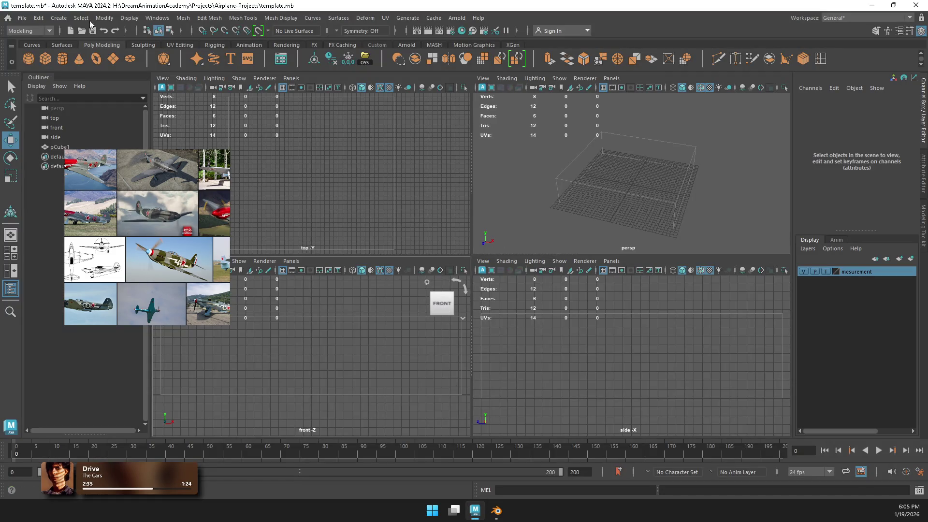
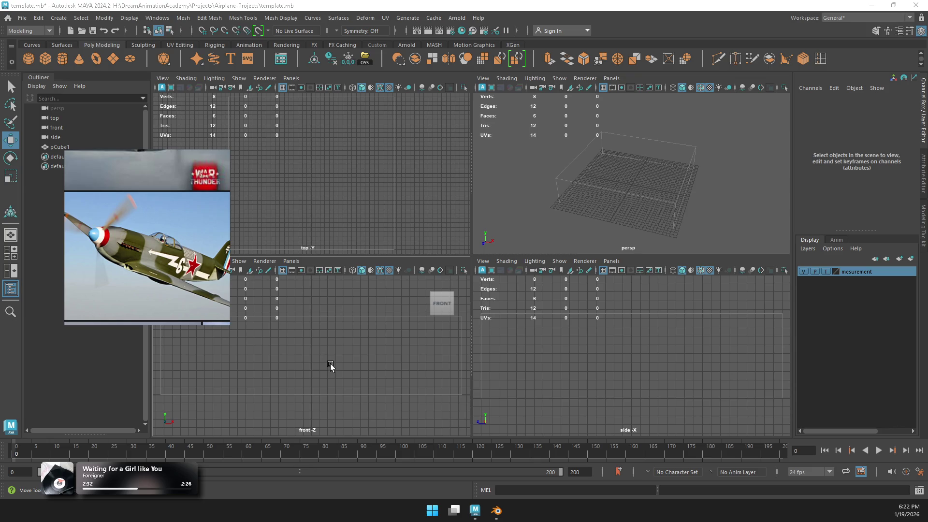
Step: Draw a polygon cylinder of radius 0.597 lying lengthwise in the front view
scroll(324, 339, up, 2)
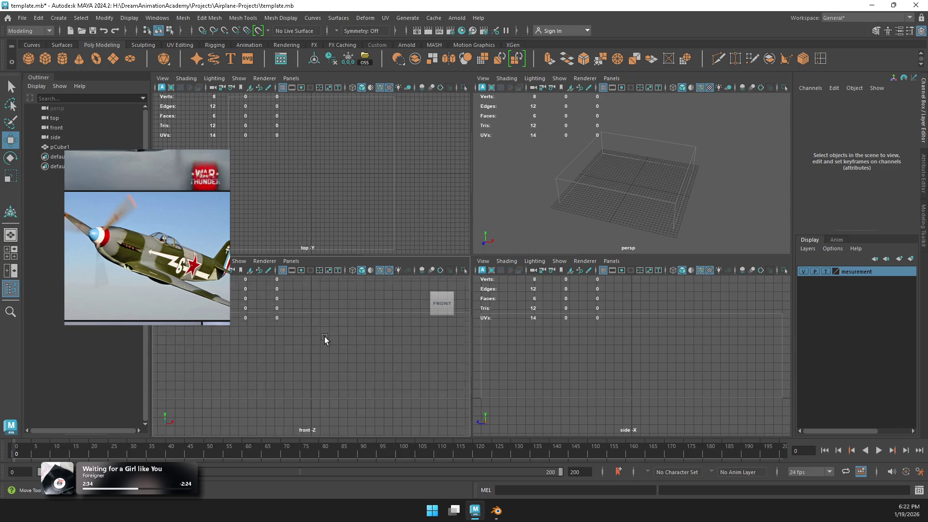
click(62, 59)
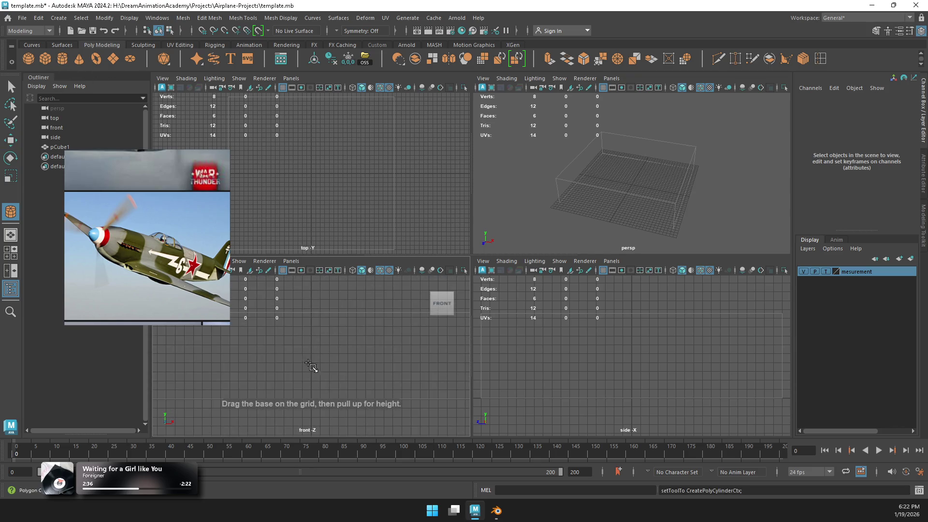
mouse_move(310, 355)
mouse_down()
mouse_move(329, 367)
mouse_move(331, 358)
mouse_up()
drag(623, 206, 621, 183)
click(311, 354)
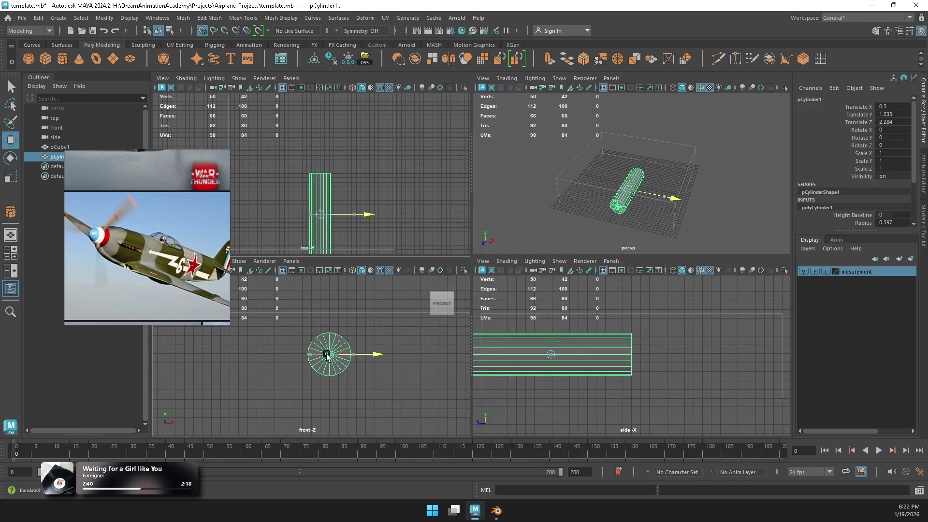
Step: Slide the cylinder along Z into the measurement box, frame it in perspective, then deselect it
mouse_move(314, 243)
mouse_down()
mouse_move(338, 200)
mouse_move(317, 162)
mouse_up()
mouse_move(622, 360)
mouse_down()
mouse_move(575, 357)
mouse_move(662, 357)
mouse_up()
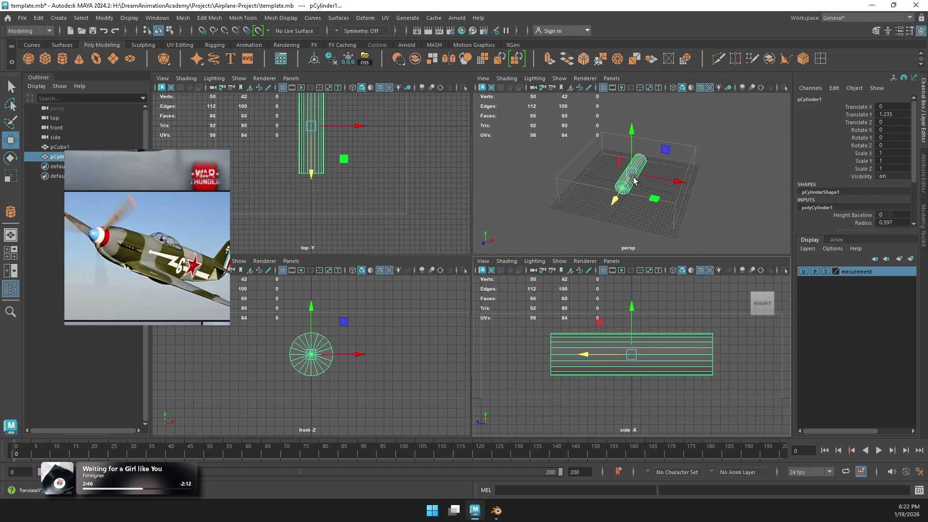
key(space)
key(f)
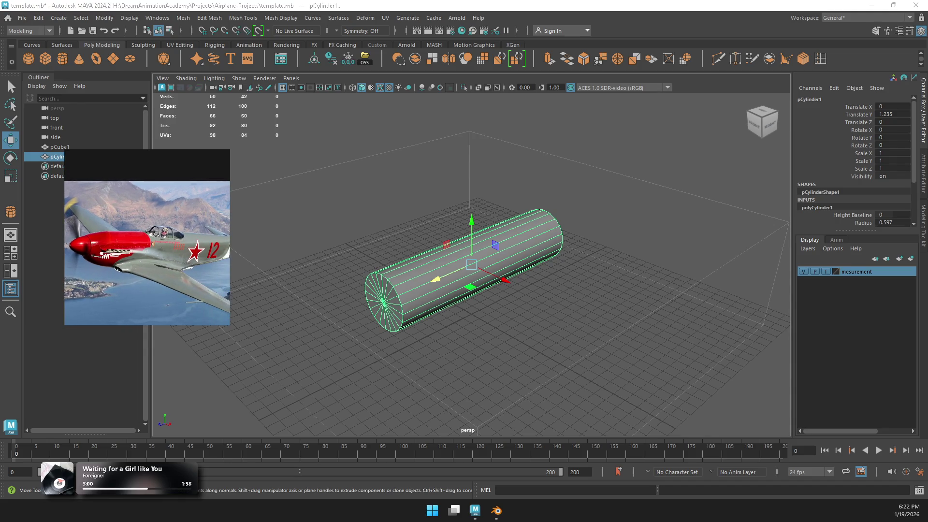
click(666, 239)
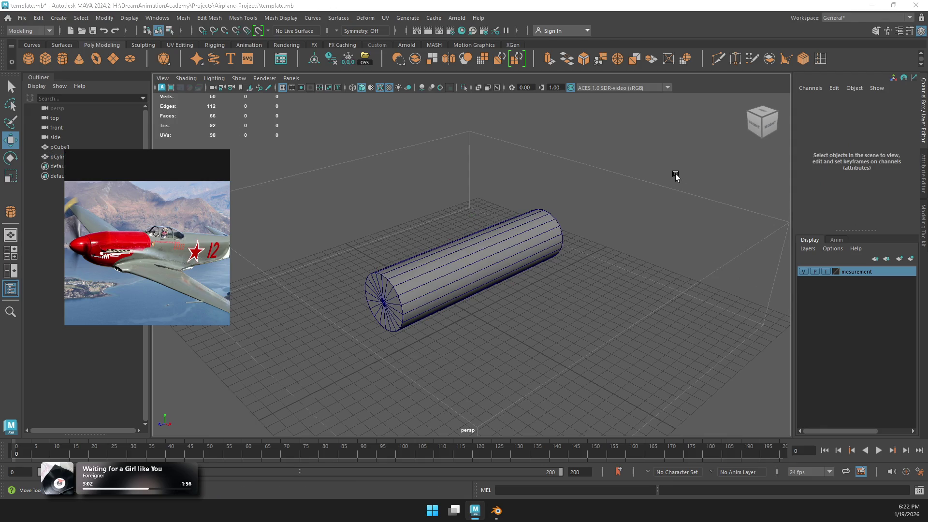
Step: Load the Yak-3 blueprint as an image plane in the side view, shown full size
key(space)
click(667, 289)
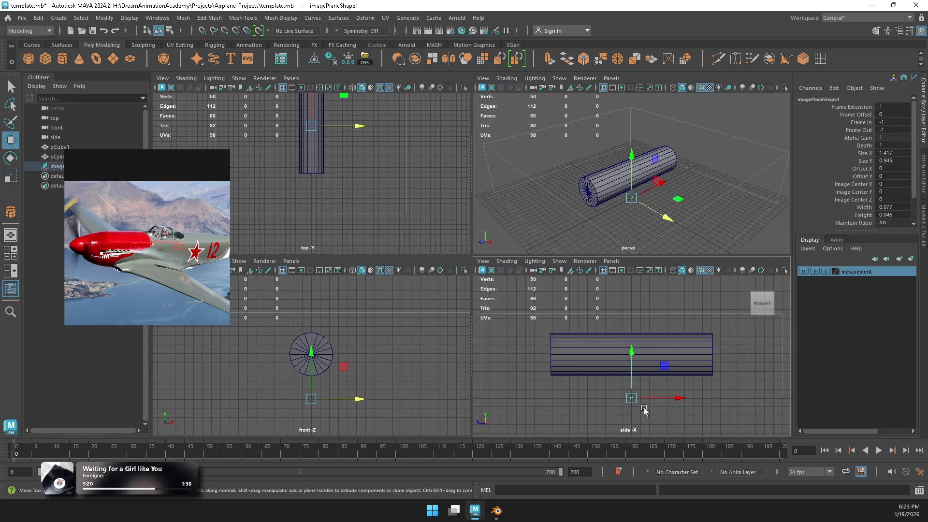
key(r)
key(space)
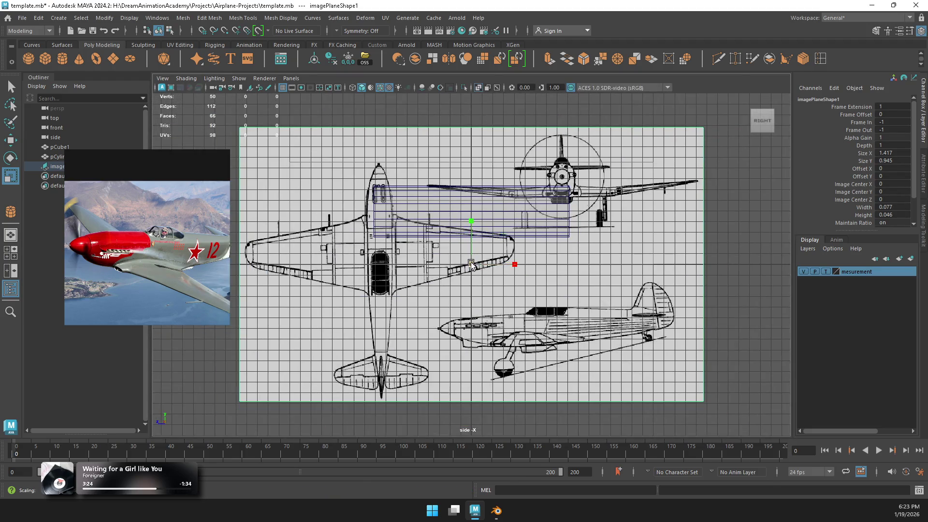
Step: Scale the blueprint up and move it up and left, checking it against the mesurement layer
drag(471, 265, 491, 265)
key(w)
click(802, 271)
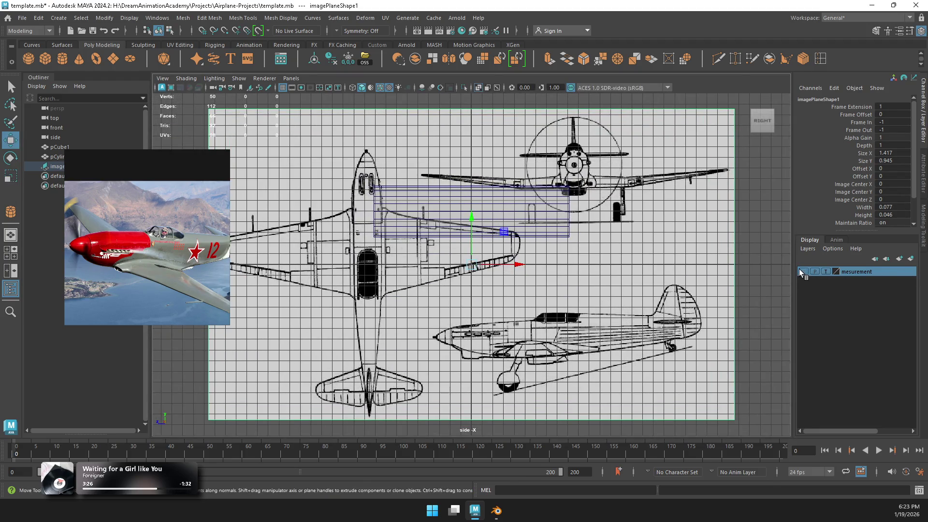
click(803, 271)
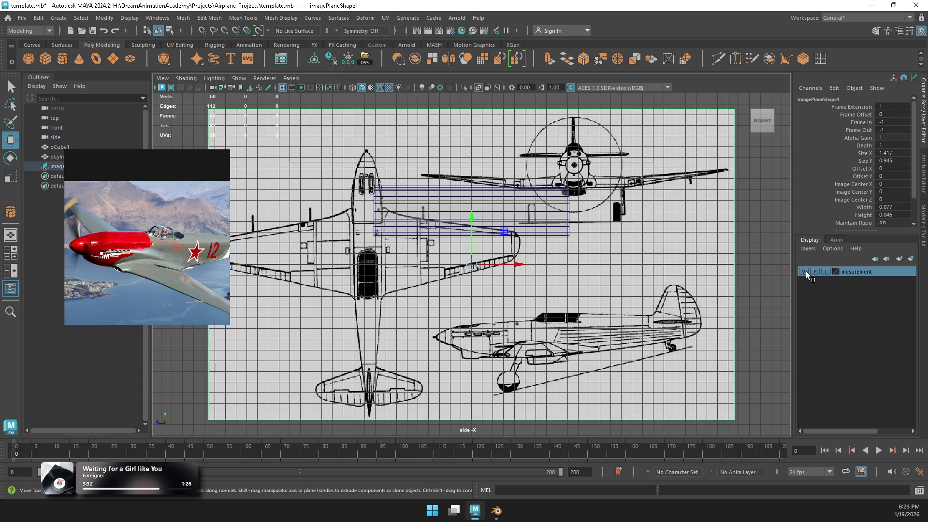
mouse_move(475, 261)
mouse_down()
mouse_move(365, 152)
mouse_move(250, 128)
mouse_move(344, 149)
mouse_up()
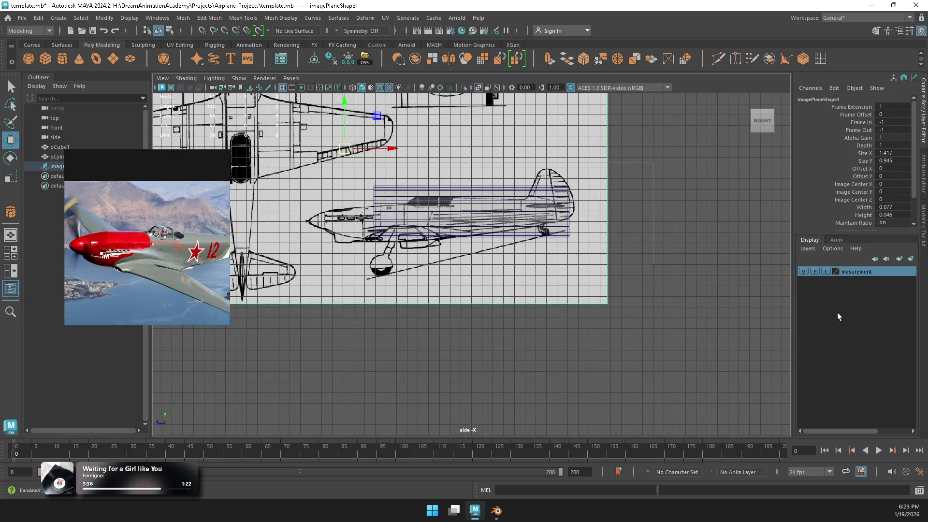
click(803, 271)
click(803, 272)
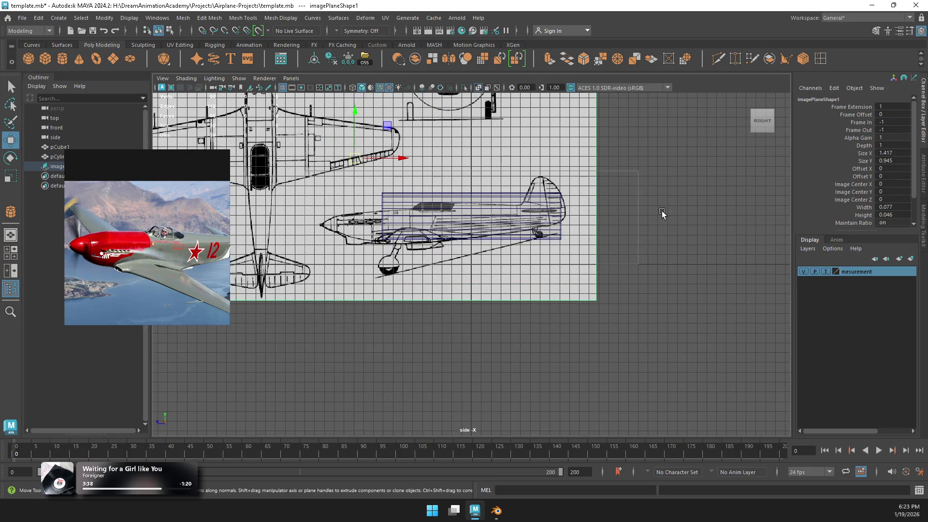
key(space)
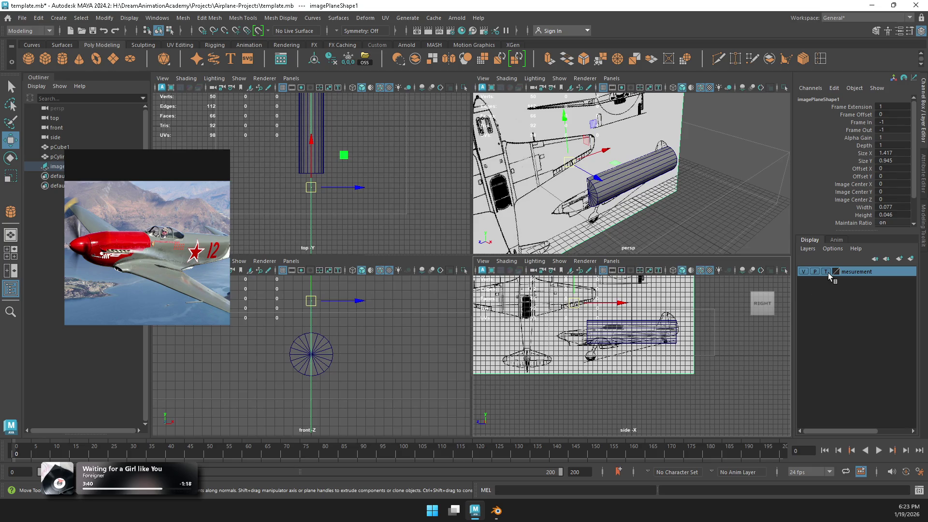
Step: Set the mesurement layer's display to Reference so the box can't be selected
click(826, 272)
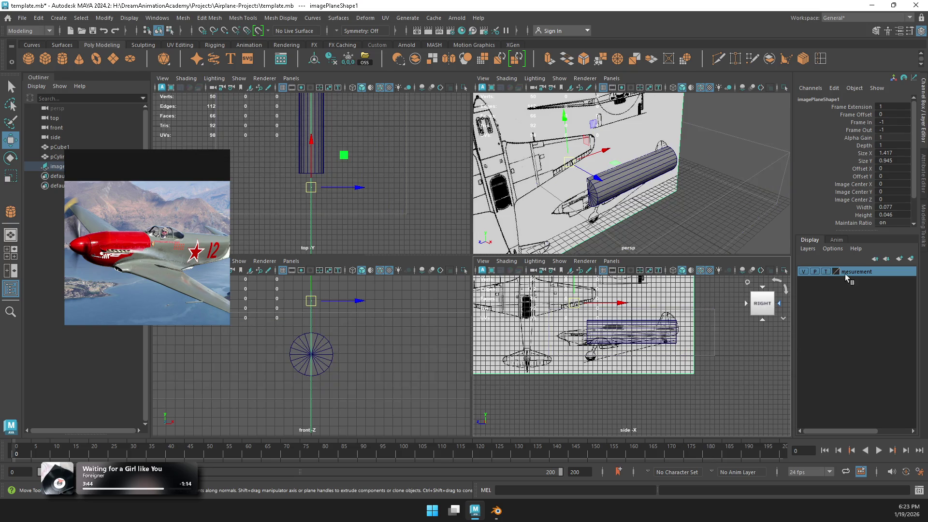
click(828, 272)
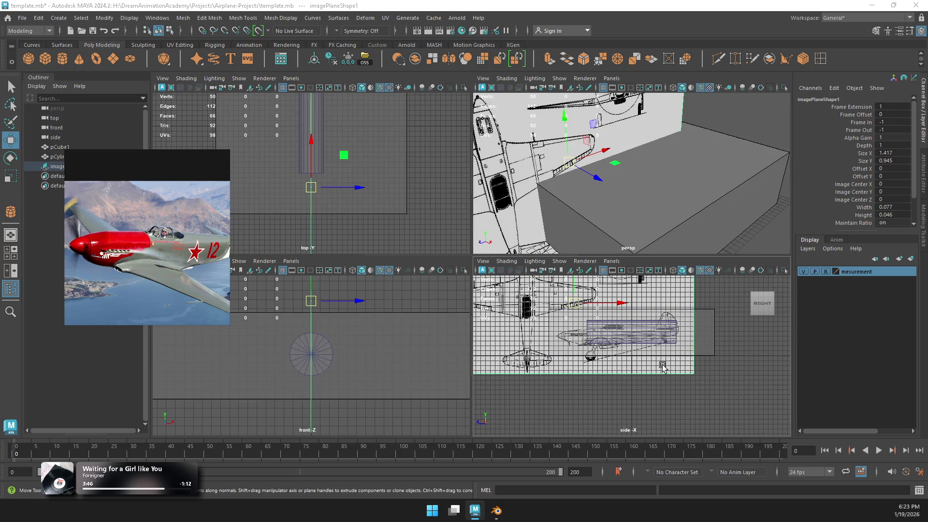
key(space)
scroll(429, 160, up, 2)
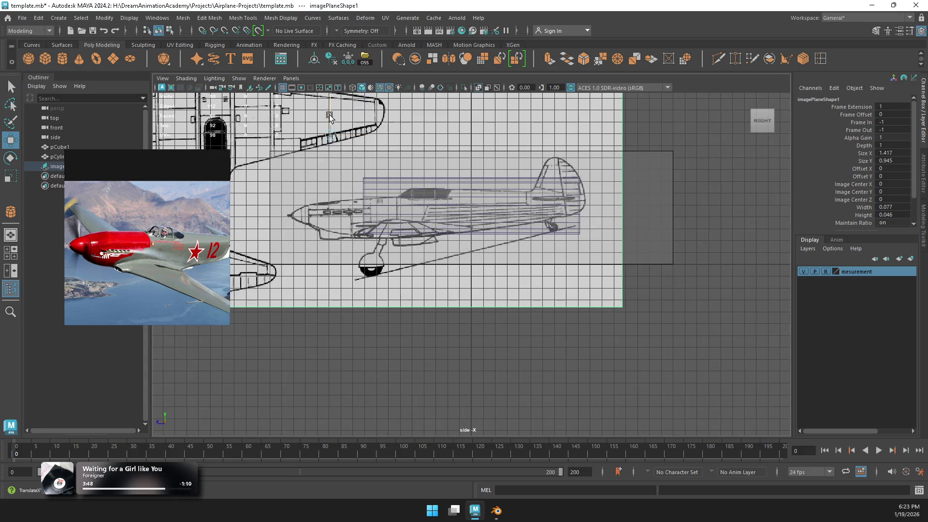
Step: Scale the blueprint slightly, shift it right and up, and tilt it to Rotate X -90, Y 76.311, Z -90
key(r)
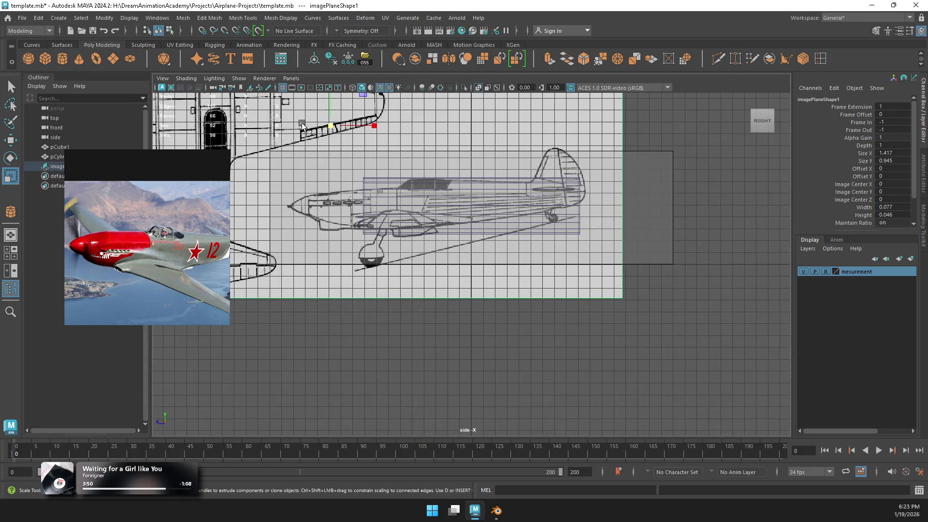
drag(344, 122, 355, 123)
mouse_move(408, 126)
alt+middle_down()
mouse_move(554, 330)
mouse_move(540, 297)
alt+middle_up()
key(w)
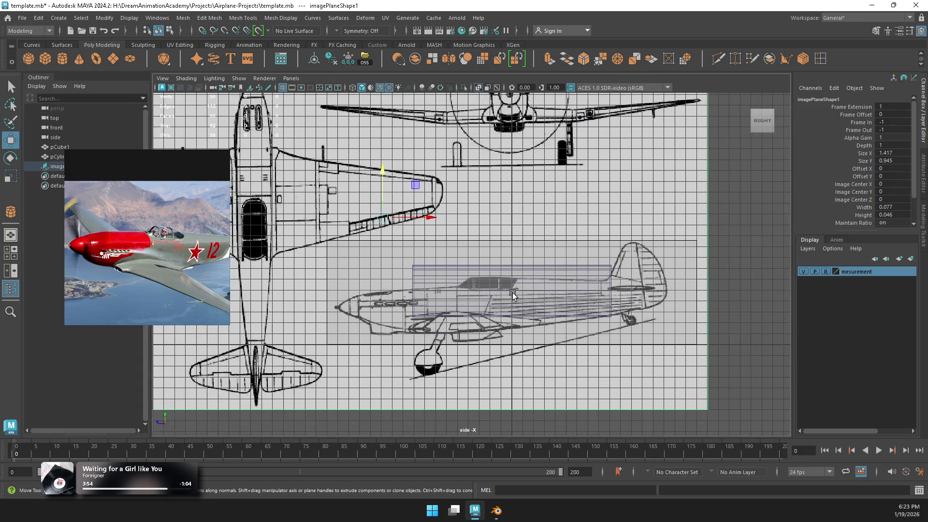
drag(417, 221, 459, 212)
drag(413, 170, 414, 167)
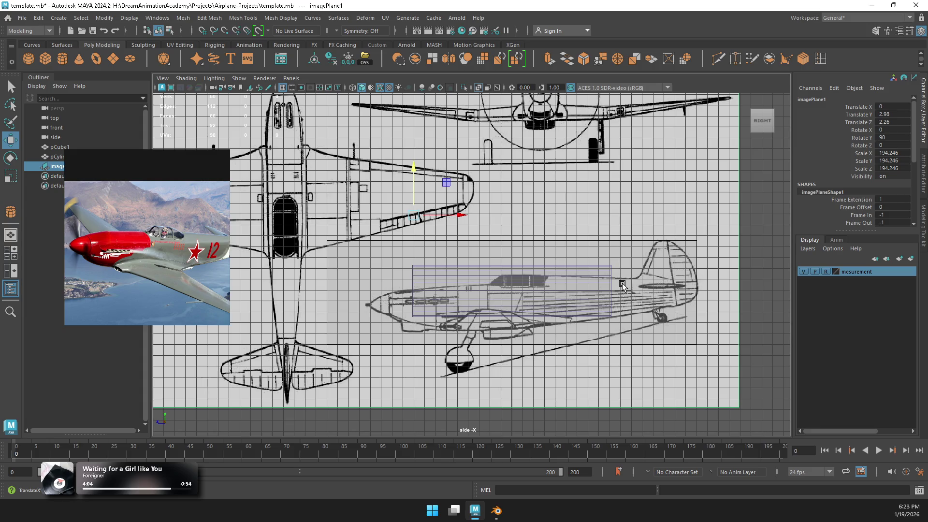
key(e)
drag(434, 176, 442, 183)
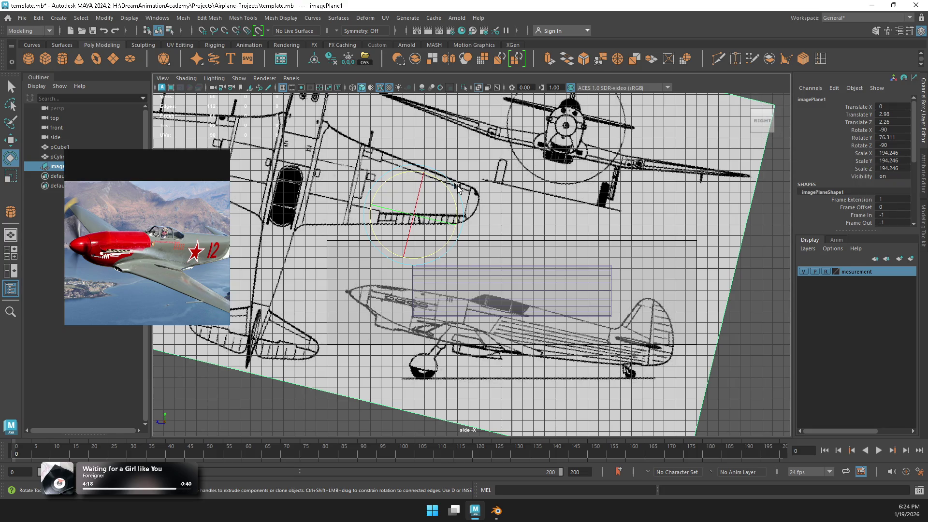
Step: Rotate the blueprint a little further, then freeze its transformations and delete its history
drag(452, 188, 453, 189)
key(w)
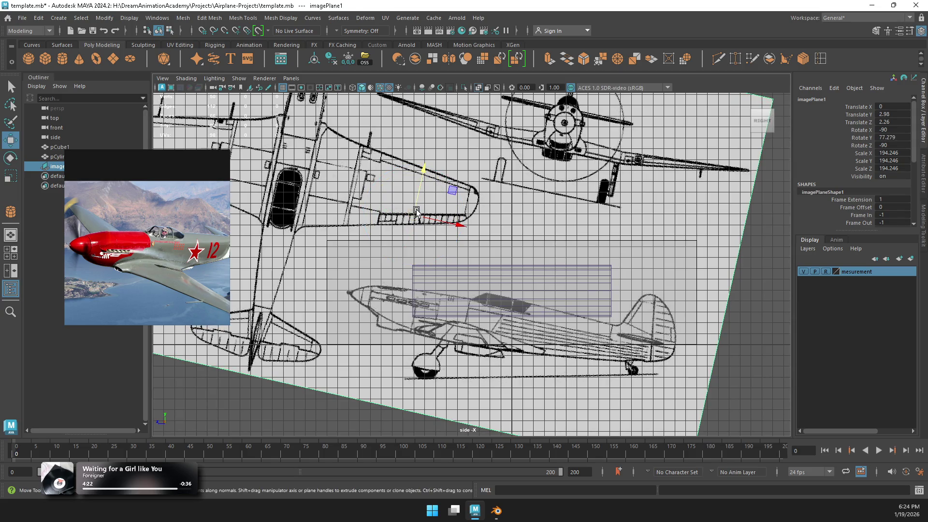
click(344, 62)
click(333, 60)
Step: Raise the blueprint slightly and try a Rotate Y of 0 in the Channel Box, then undo it
mouse_move(416, 213)
mouse_down()
mouse_move(393, 185)
mouse_move(375, 180)
mouse_up()
key(e)
mouse_move(423, 165)
mouse_down()
mouse_move(385, 178)
mouse_move(434, 179)
mouse_move(399, 168)
mouse_move(408, 167)
mouse_up()
key(w)
key(r)
key(w)
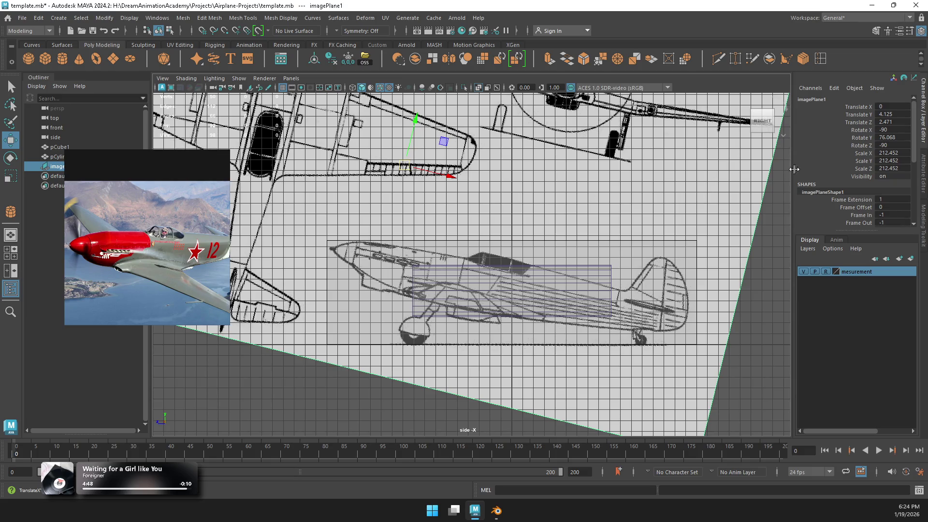
double_click(893, 137)
text(0)
key(Return)
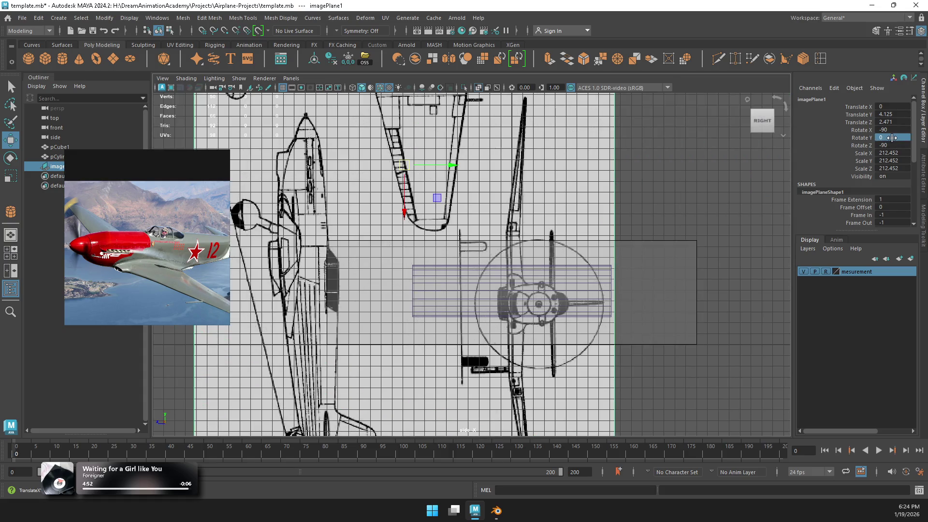
key(ctrl+z)
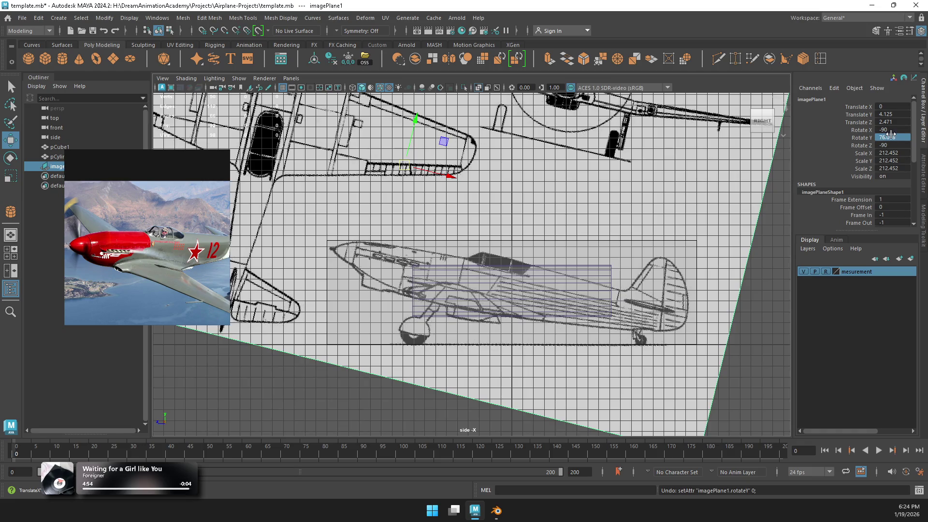
Step: Level the blueprint by setting its Rotate Y to 90 in the Channel Box
key(e)
mouse_move(446, 155)
mouse_down()
mouse_move(443, 148)
mouse_move(740, 137)
mouse_up()
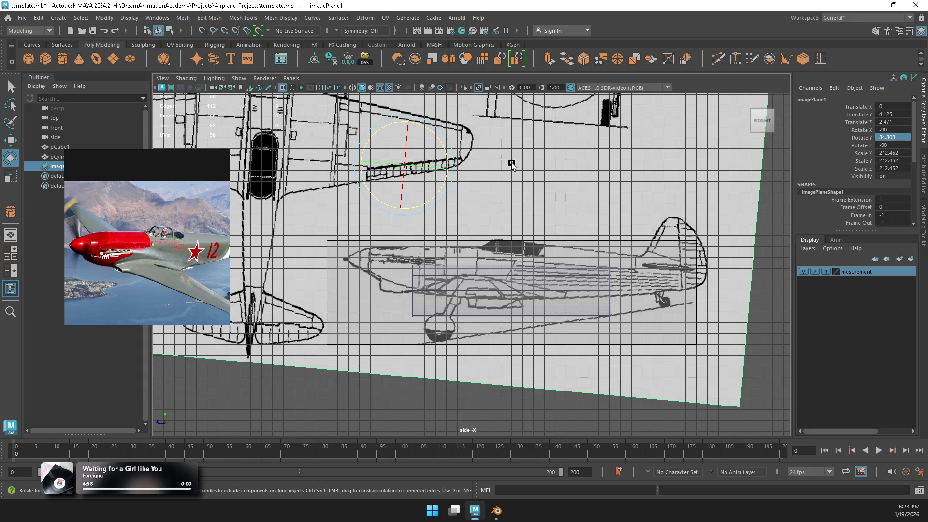
drag(441, 140, 438, 135)
text(90)
key(Return)
Step: Move the blueprint toward the fuselage, to Translate Y 3.136 and Z 2.96
key(w)
click(478, 18)
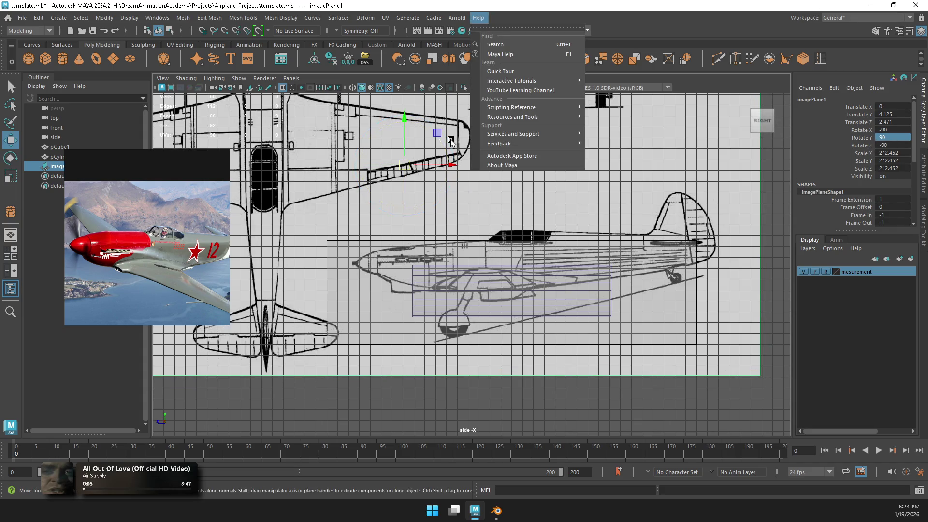
click(419, 154)
drag(403, 165, 381, 165)
mouse_move(381, 166)
mouse_down()
mouse_move(368, 167)
mouse_move(382, 209)
mouse_up()
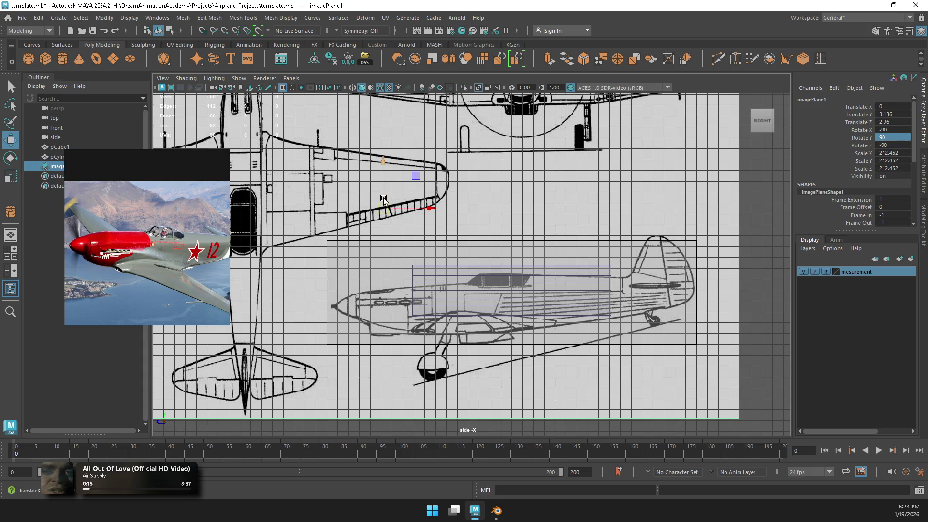
Step: Shrink the side blueprint to scale 153.574 and move it to Translate Y 2.869, Z 3.382 to fit the box
drag(383, 180, 382, 189)
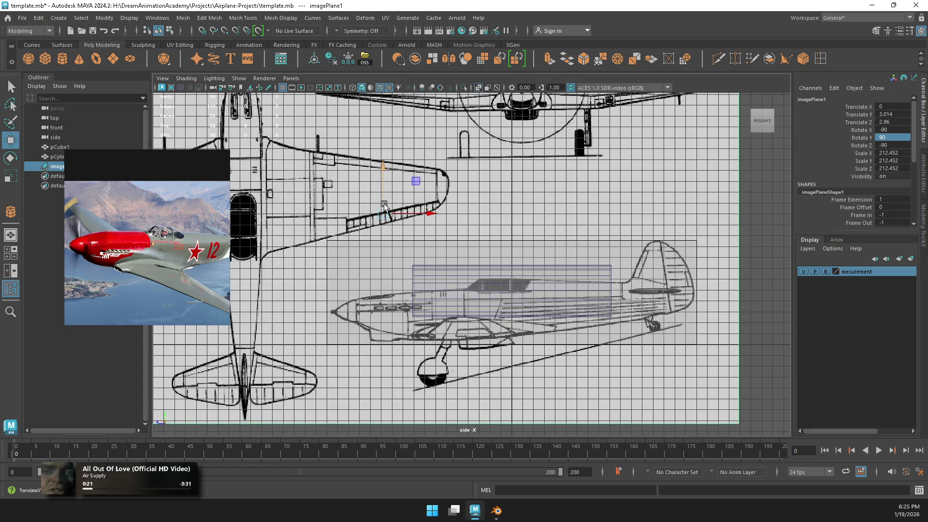
key(r)
mouse_move(382, 216)
mouse_down()
mouse_move(358, 220)
mouse_move(381, 226)
mouse_move(367, 222)
mouse_move(369, 209)
mouse_up()
key(w)
key(r)
key(w)
key(r)
key(w)
key(r)
key(w)
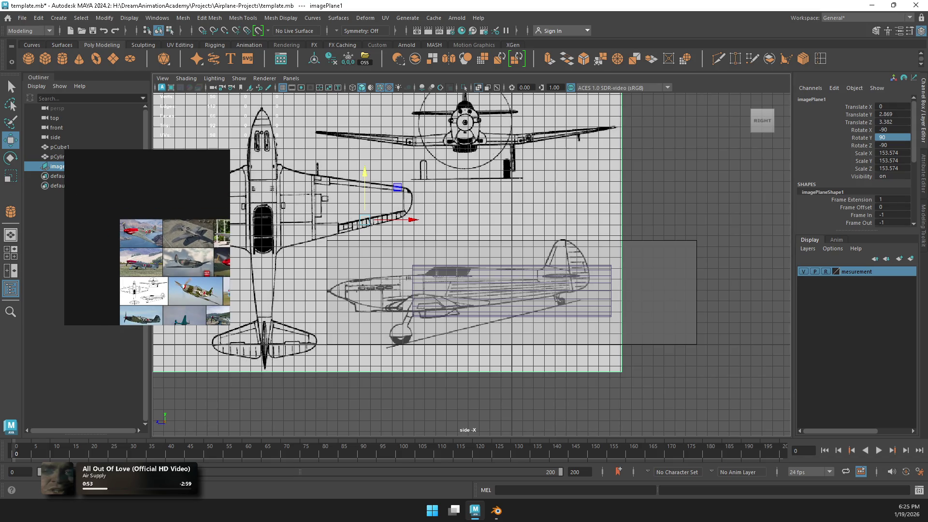
click(663, 218)
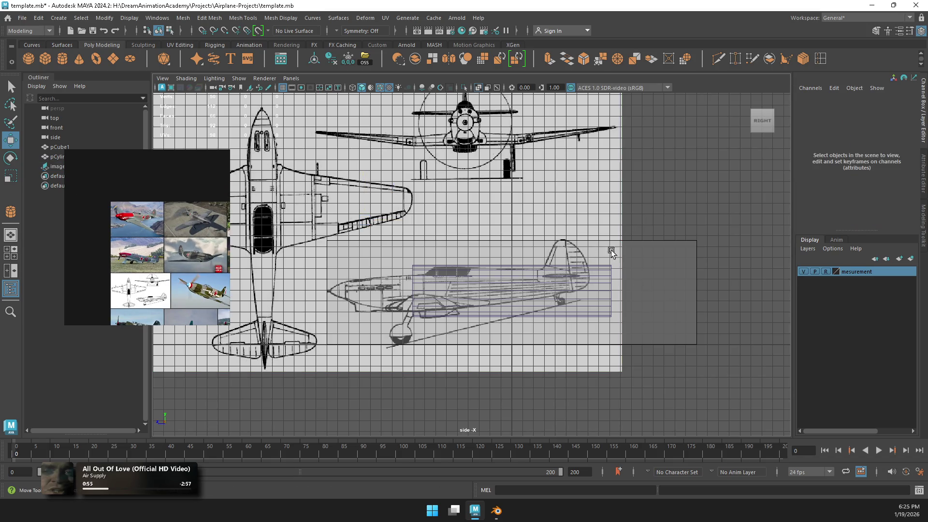
Step: Slide the blueprint image plane along X away from the measurement box
click(511, 266)
click(513, 230)
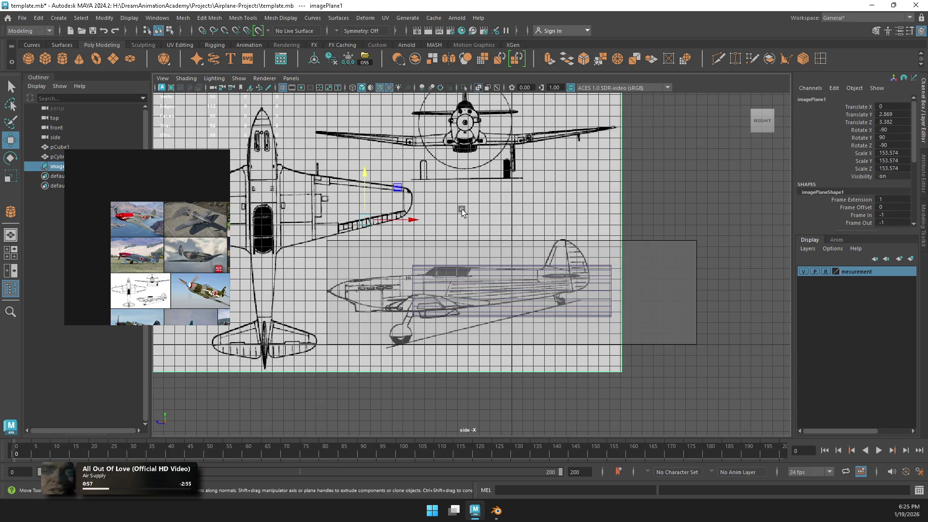
mouse_move(425, 221)
mouse_down()
mouse_move(459, 215)
mouse_move(468, 225)
mouse_up()
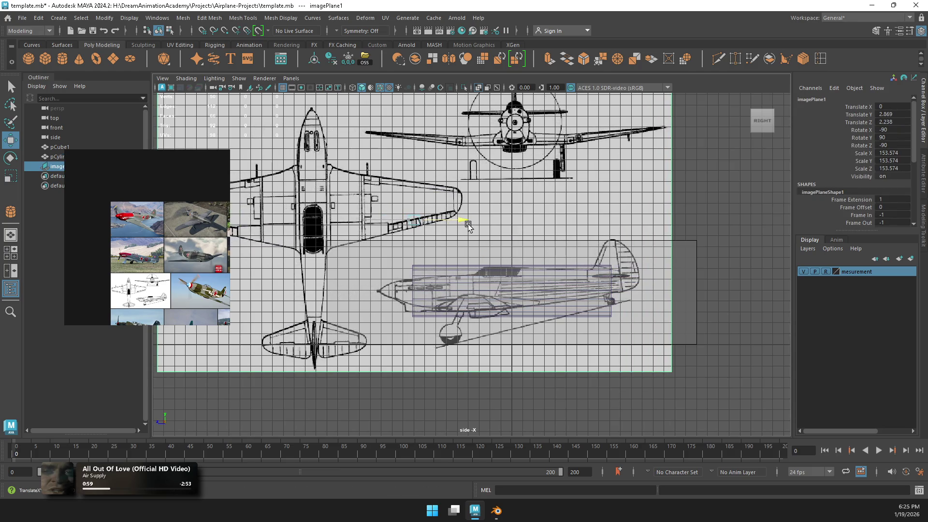
key(space)
key(space)
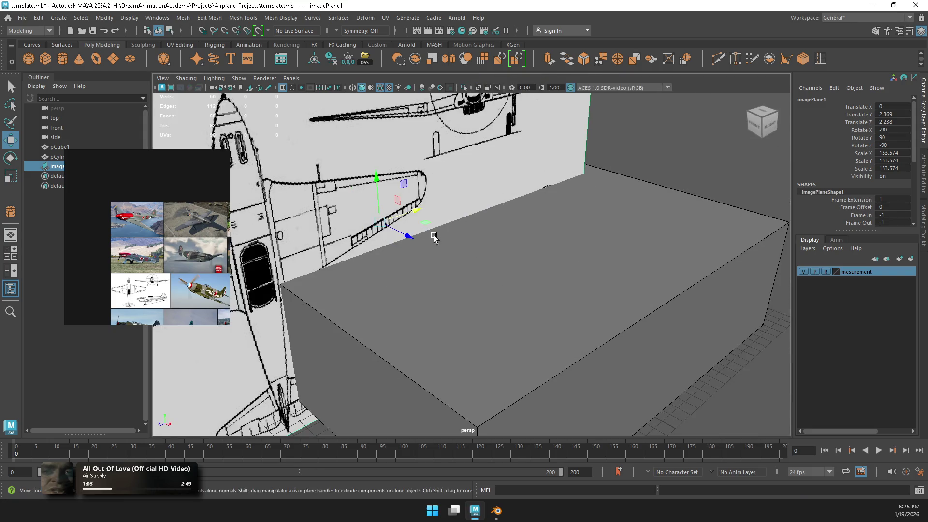
key(a)
scroll(527, 206, up, 2)
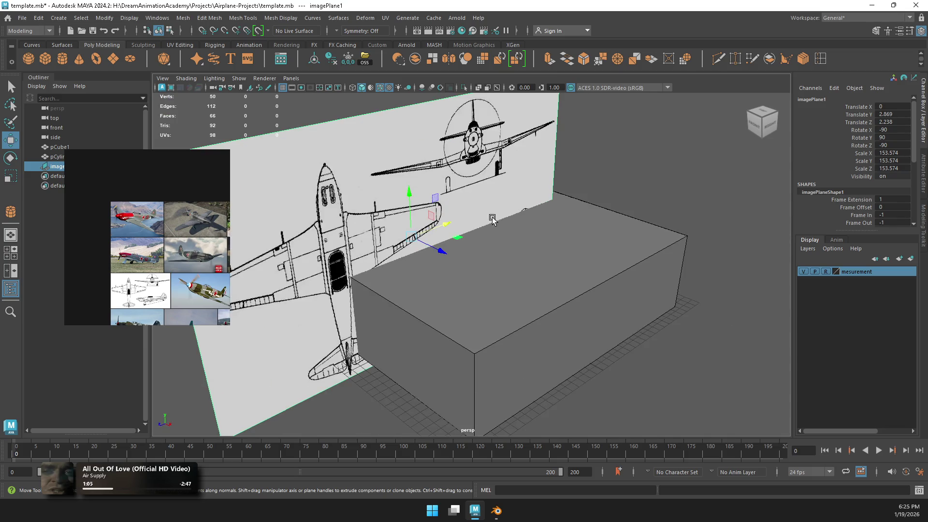
drag(447, 249, 343, 206)
Step: Template the mesurement layer, then restore it to normal and select the measurement box
click(825, 271)
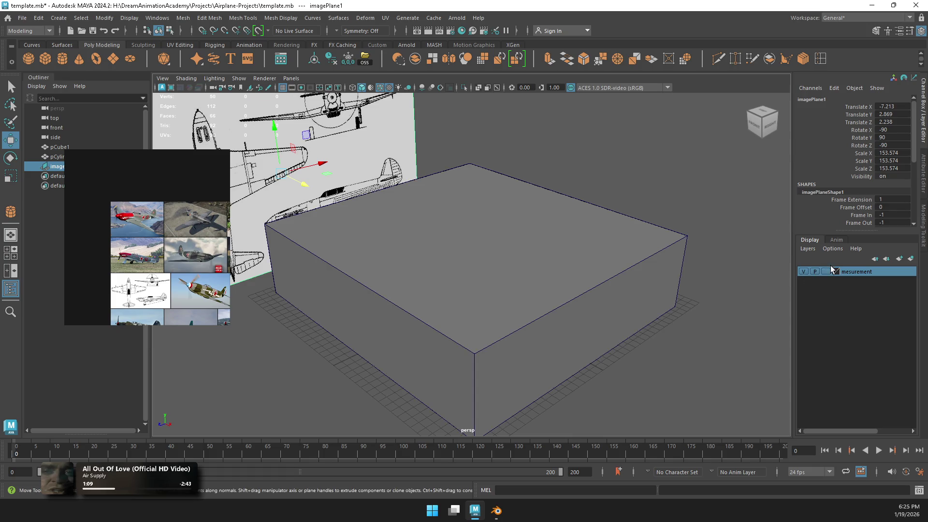
click(826, 271)
mouse_move(610, 240)
alt+mouse_down()
mouse_move(588, 228)
mouse_move(507, 230)
mouse_move(515, 220)
alt+mouse_up()
key(space)
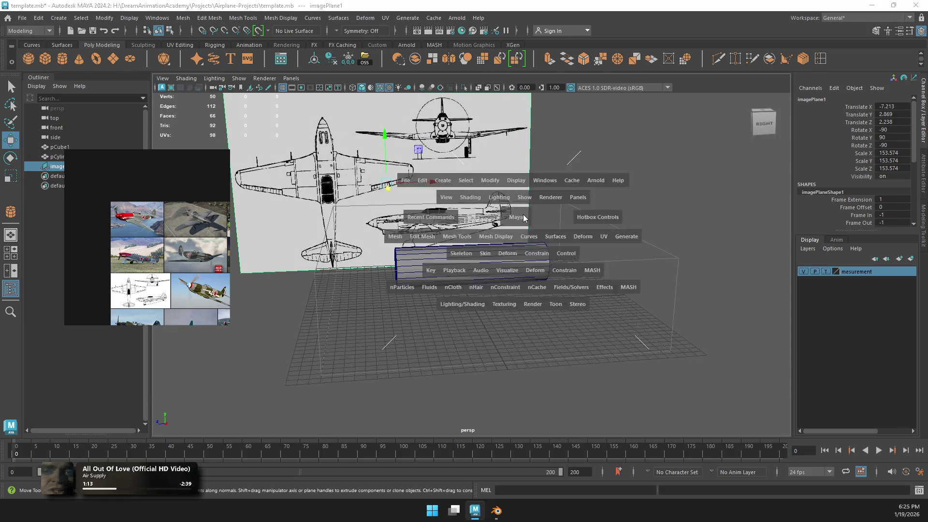
key(space)
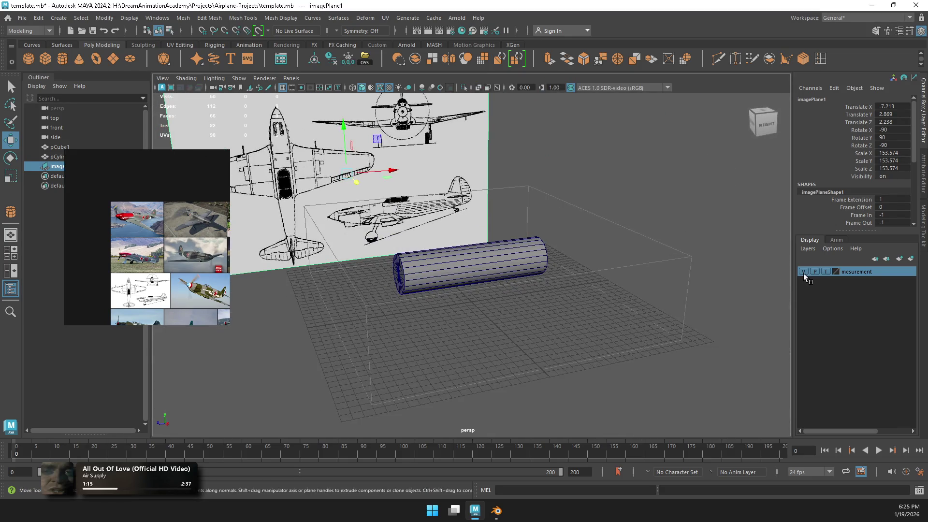
click(825, 271)
click(720, 279)
alt+drag(654, 265, 638, 256)
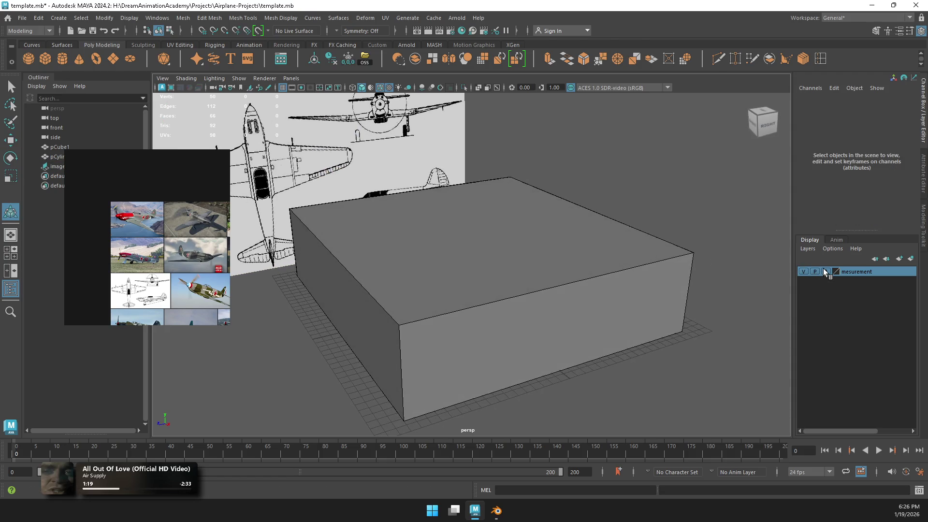
click(636, 272)
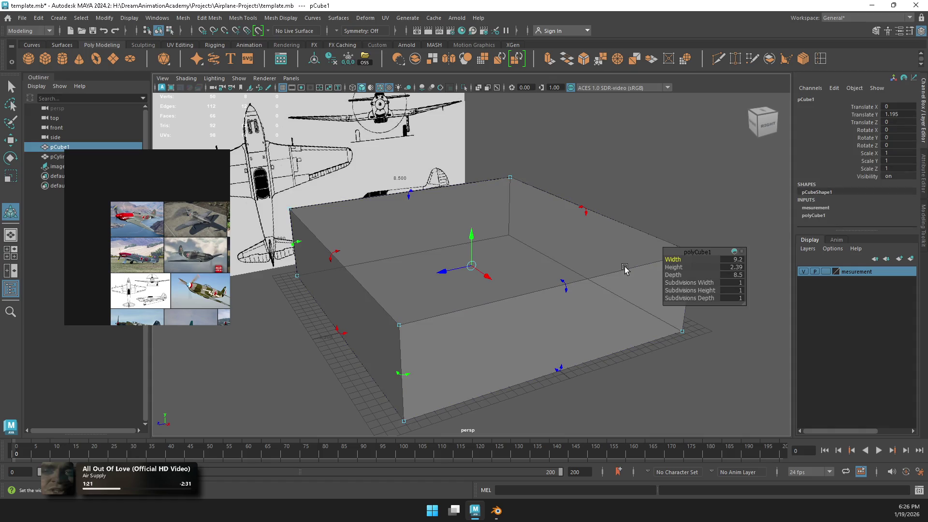
Step: Add a note with the Yak-3 source link and dimensions, then save the scene
scroll(160, 263, down, 4)
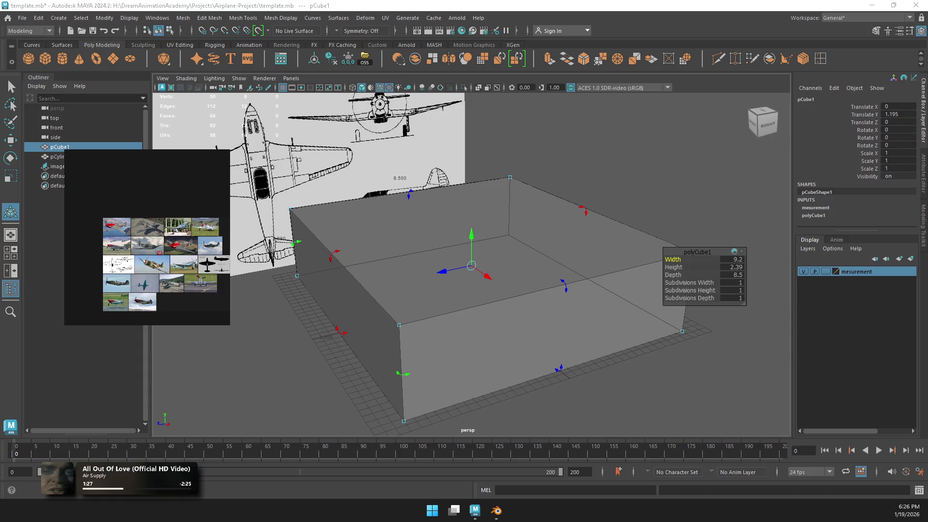
key(ctrl+v)
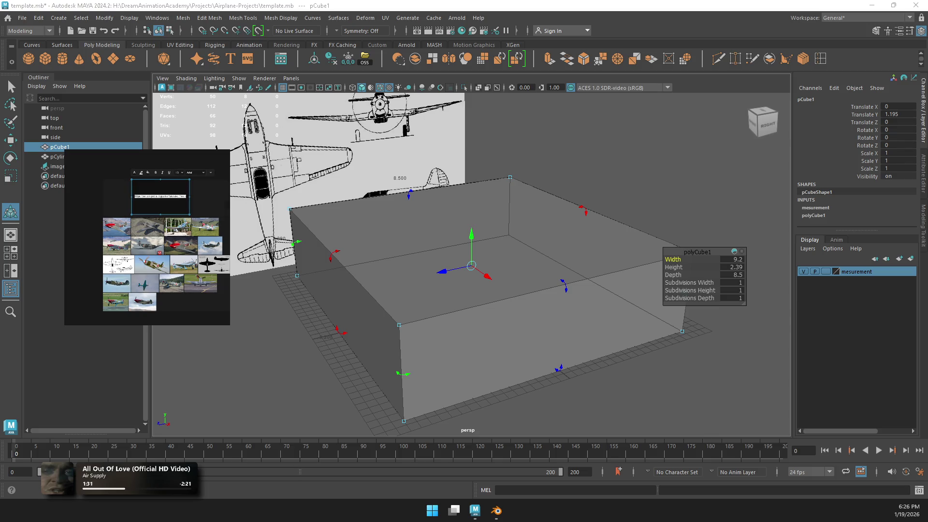
scroll(166, 198, up, 2)
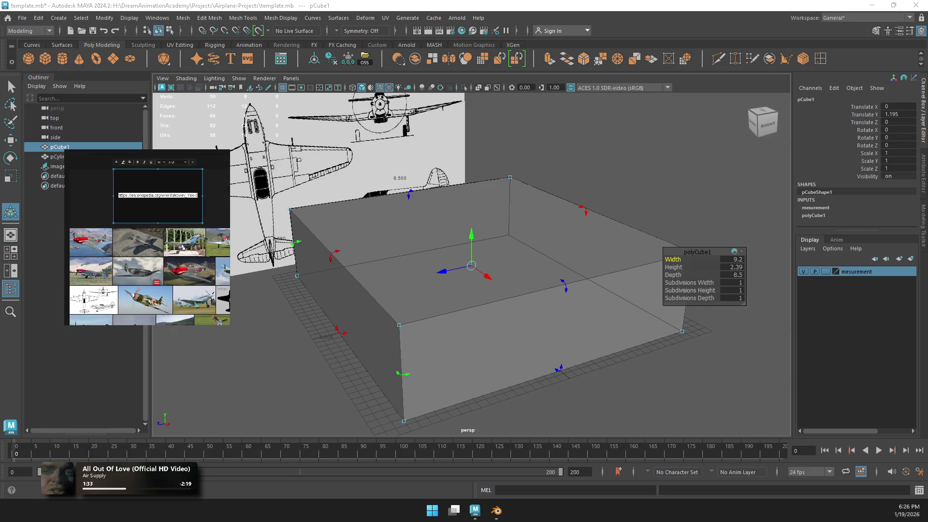
key(ctrl+z)
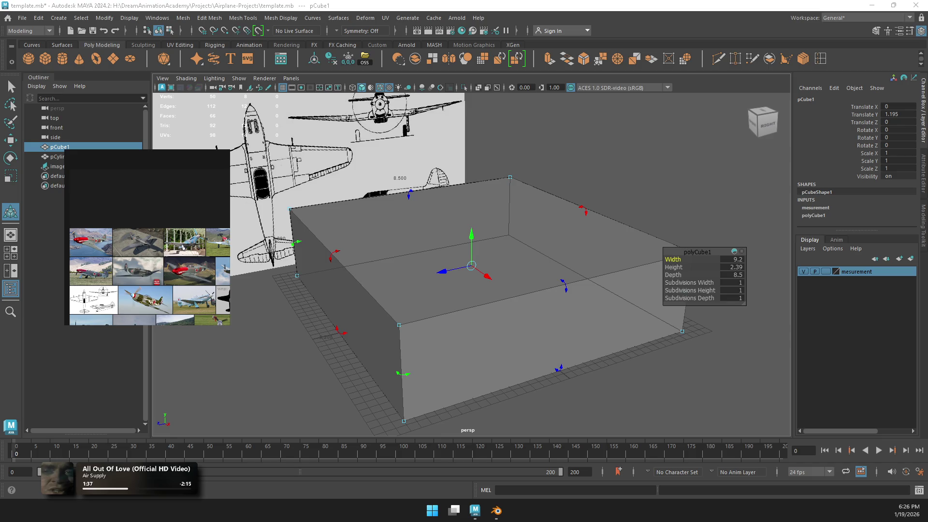
key(ctrl+shift+z)
key(ctrl+shift+z)
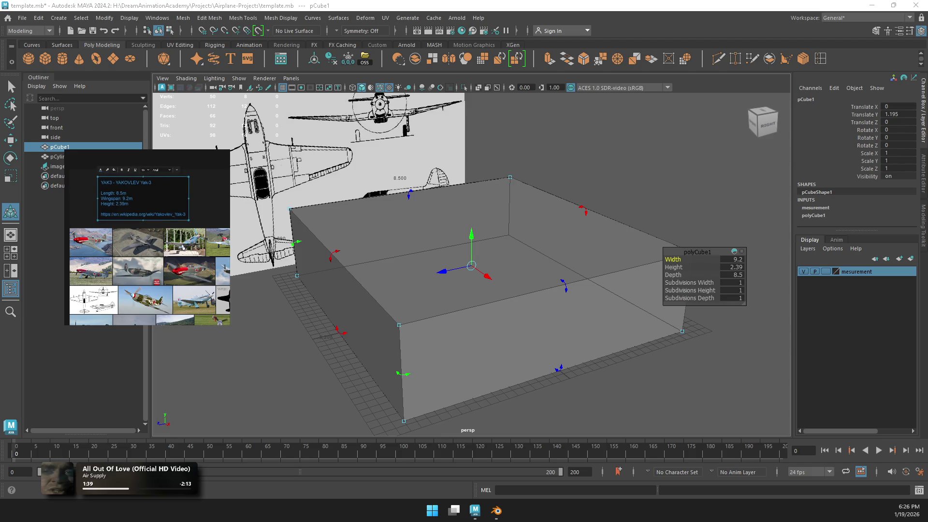
key(ctrl+shift+z)
key(ctrl+shift+z)
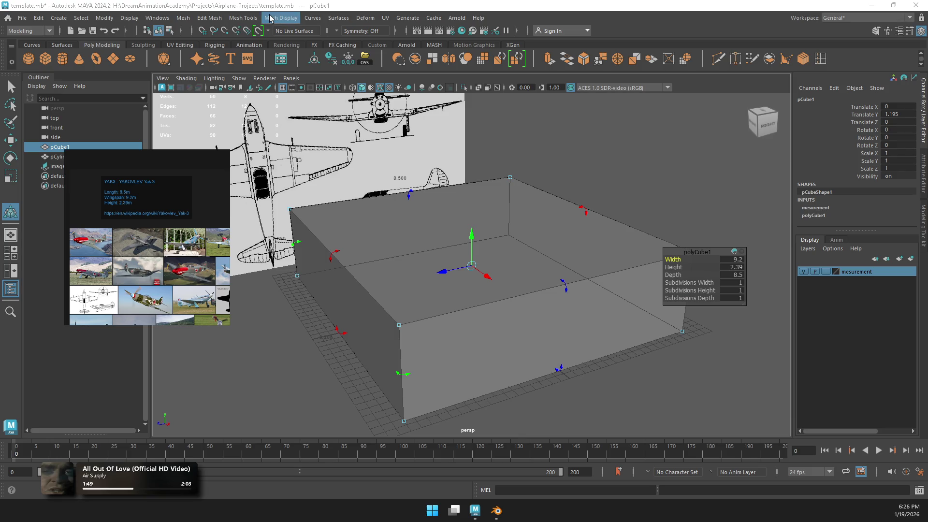
key(ctrl+s)
Step: Undo the accidental box stretches and keep the polyCube1 Width at 9.2
click(647, 364)
click(555, 318)
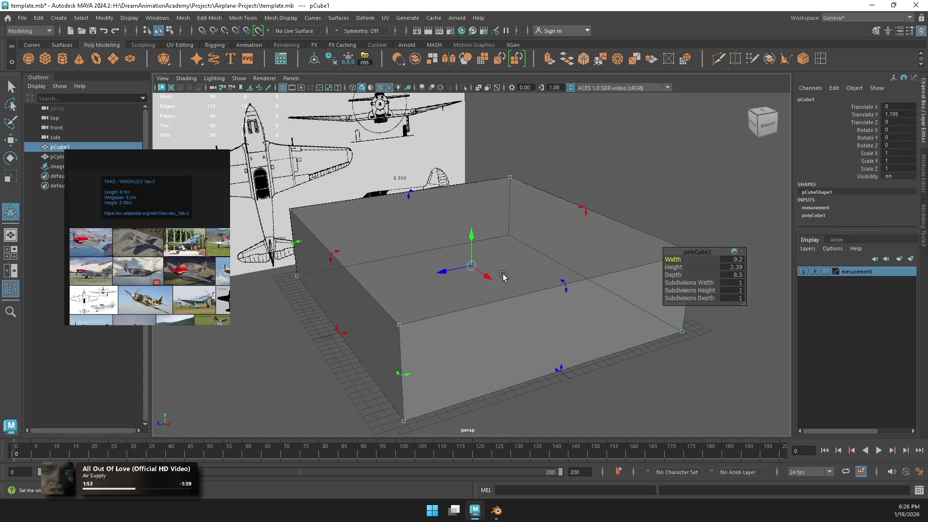
key(r)
drag(501, 277, 494, 282)
key(ctrl+z)
drag(813, 231, 813, 297)
drag(494, 282, 498, 285)
key(ctrl+z)
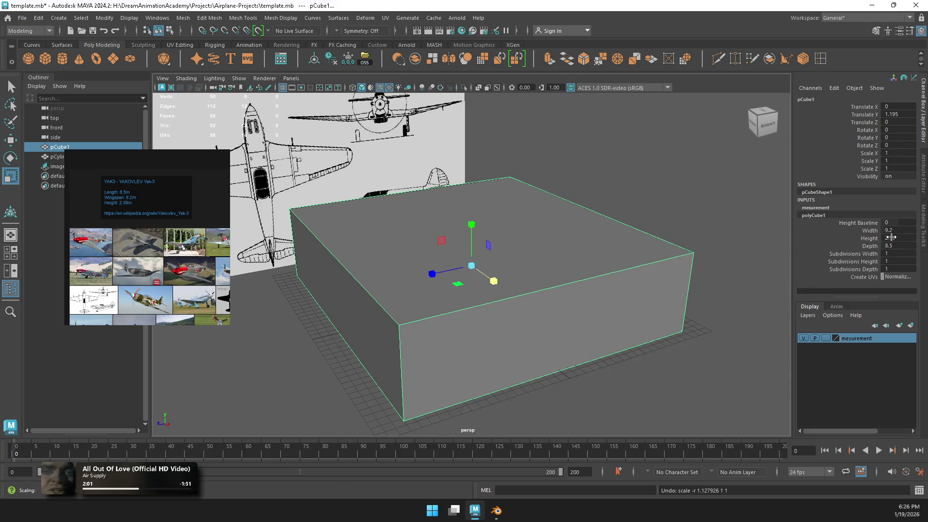
click(863, 231)
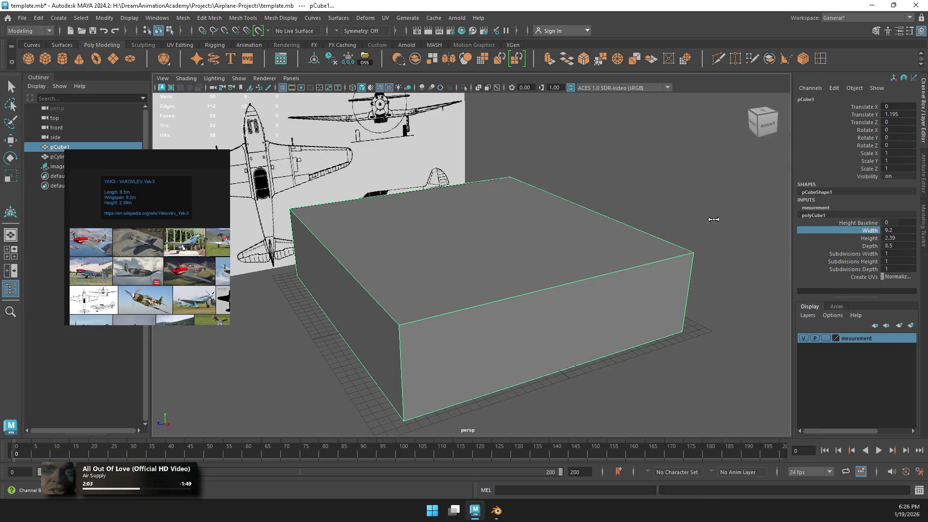
middle_drag(713, 219, 706, 219)
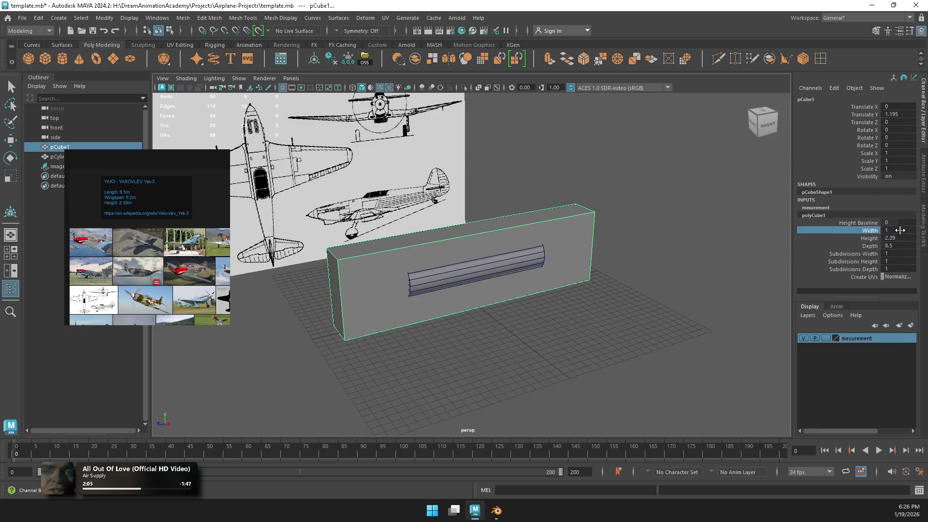
click(900, 230)
text(9.2)
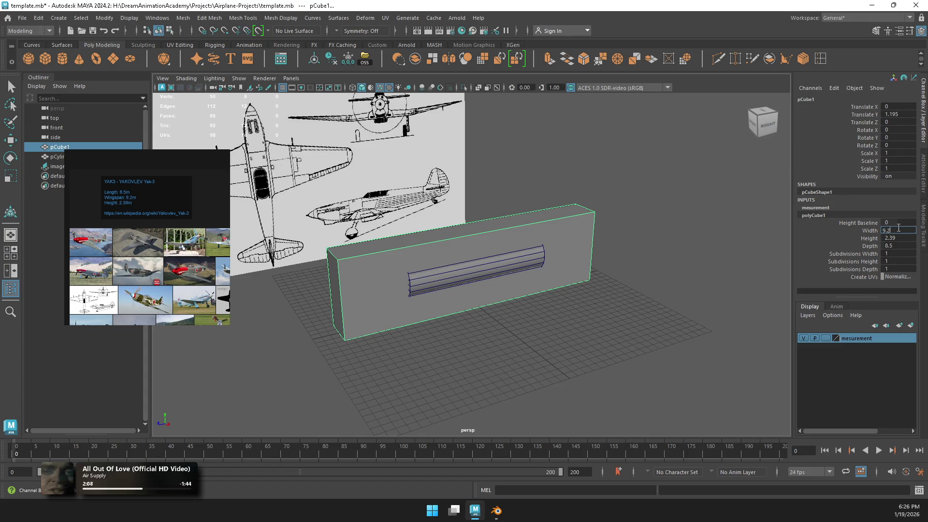
key(Return)
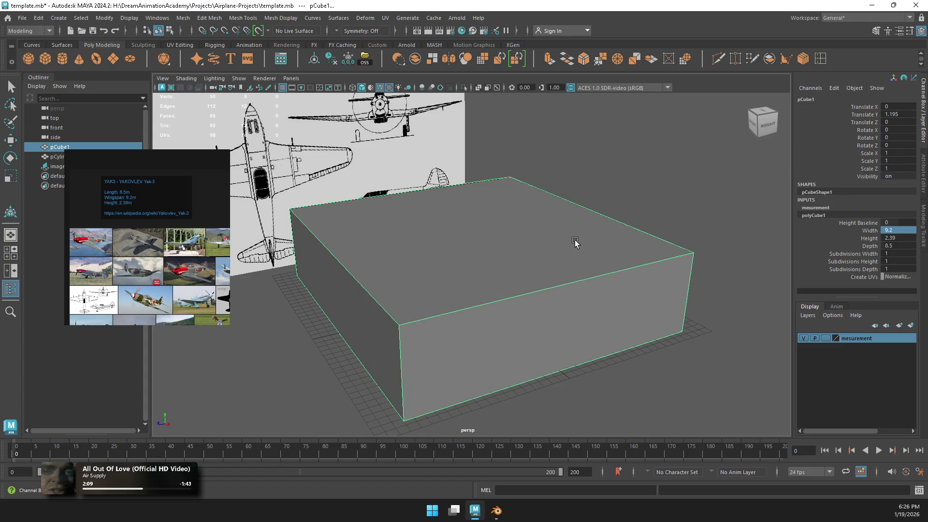
Step: Orbit around the box, deselect it, and return to the four-view layout
mouse_move(613, 221)
alt+mouse_down()
mouse_move(648, 209)
mouse_move(645, 223)
alt+mouse_up()
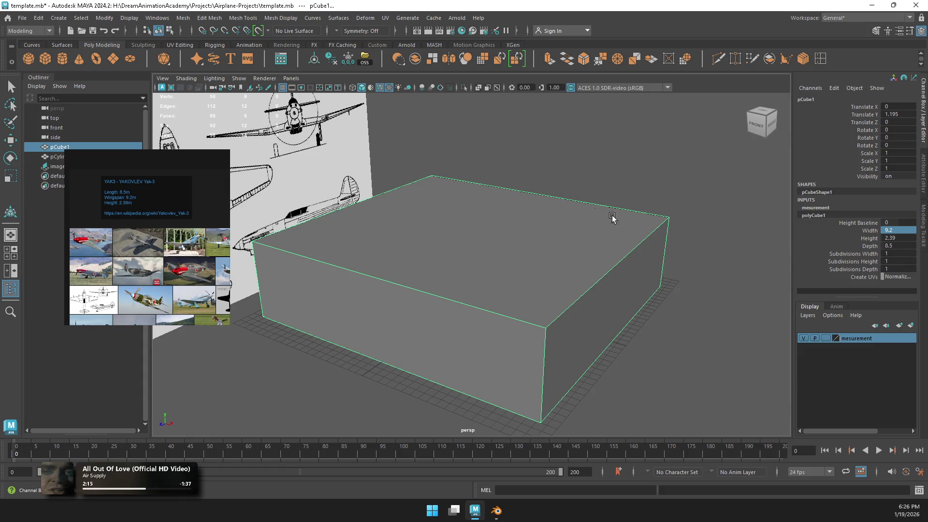
click(583, 172)
key(r)
alt+drag(629, 200, 622, 199)
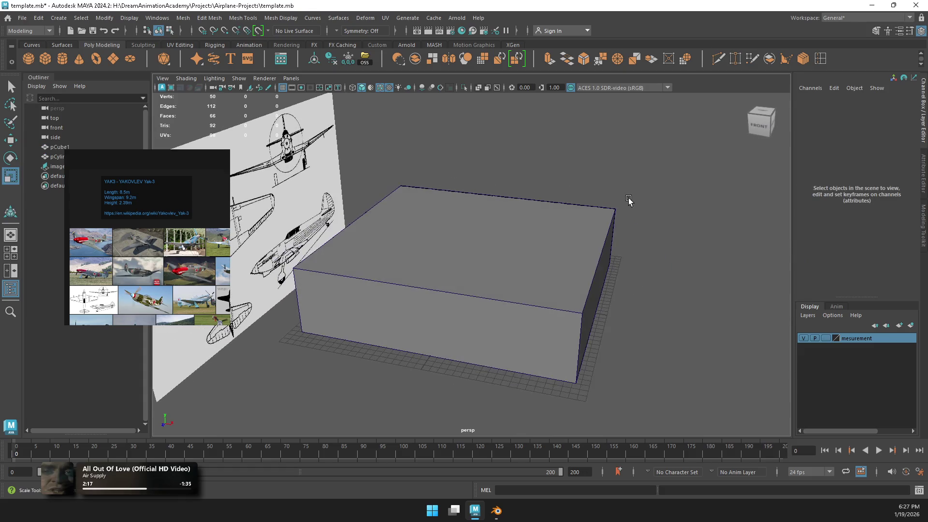
key(space)
key(space)
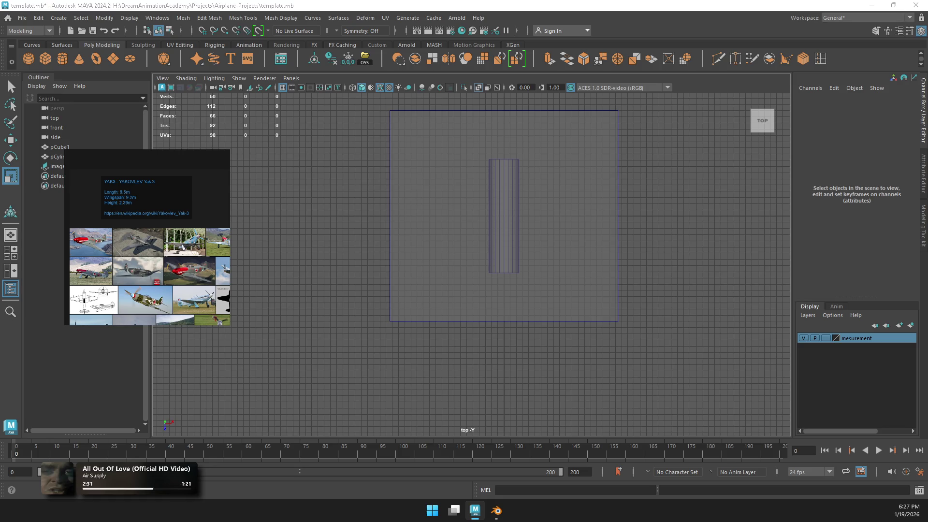
Step: Use File > Save Scene As to store the scene as 'YAK3 - YAKOVLEV Yak-3.mb' in scenes
click(22, 18)
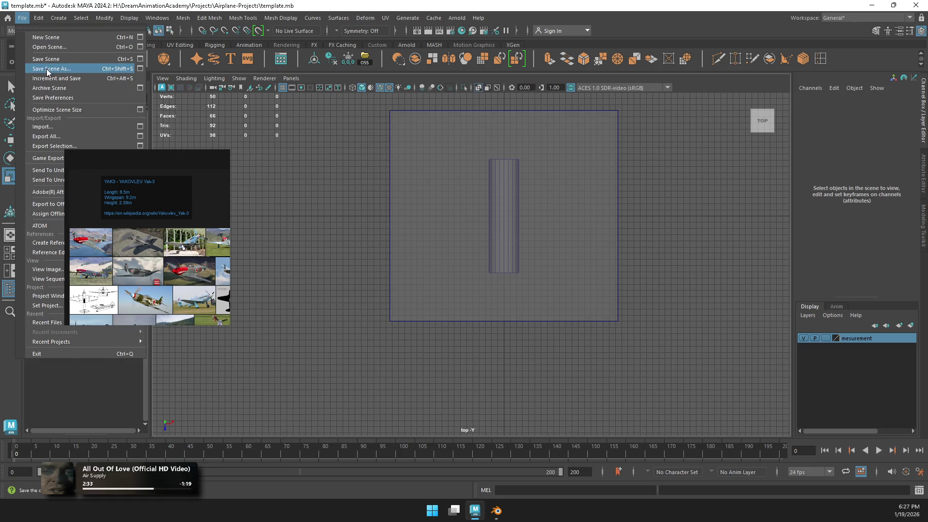
click(48, 70)
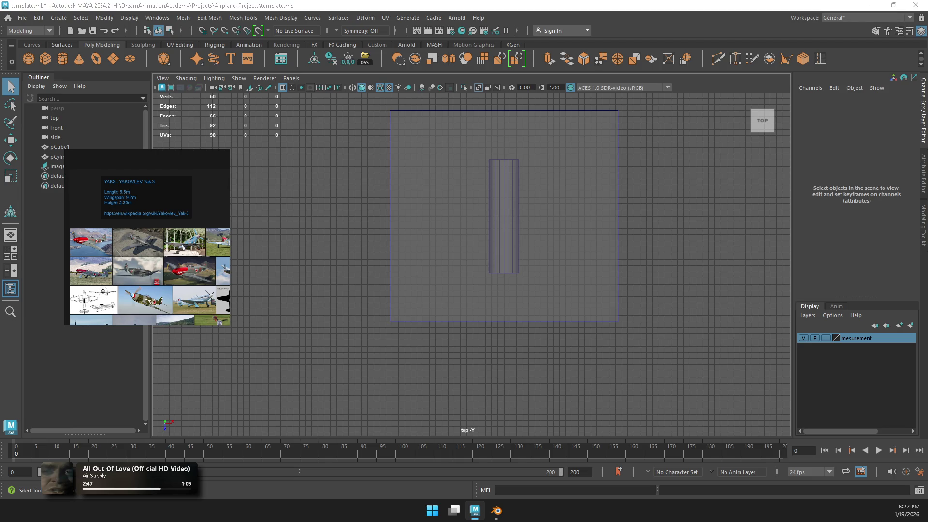
key(r)
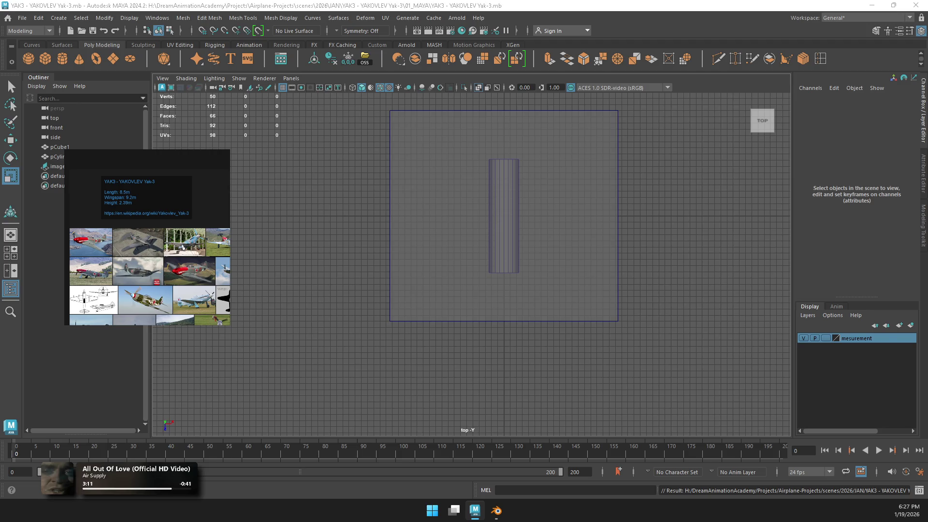
Step: Scale up the new top-view blueprint and rotate it roughly 180°
key(ctrl+d)
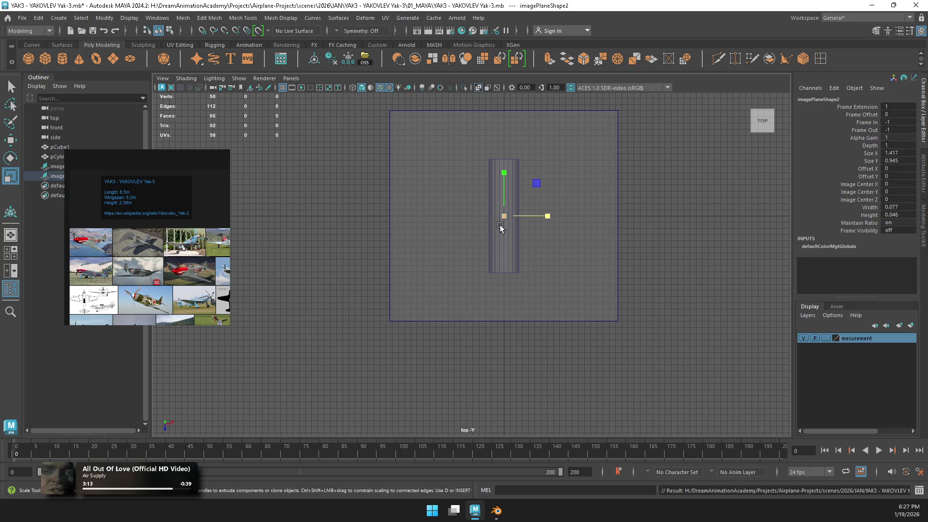
mouse_move(503, 216)
mouse_down()
mouse_move(773, 190)
mouse_move(724, 191)
mouse_up()
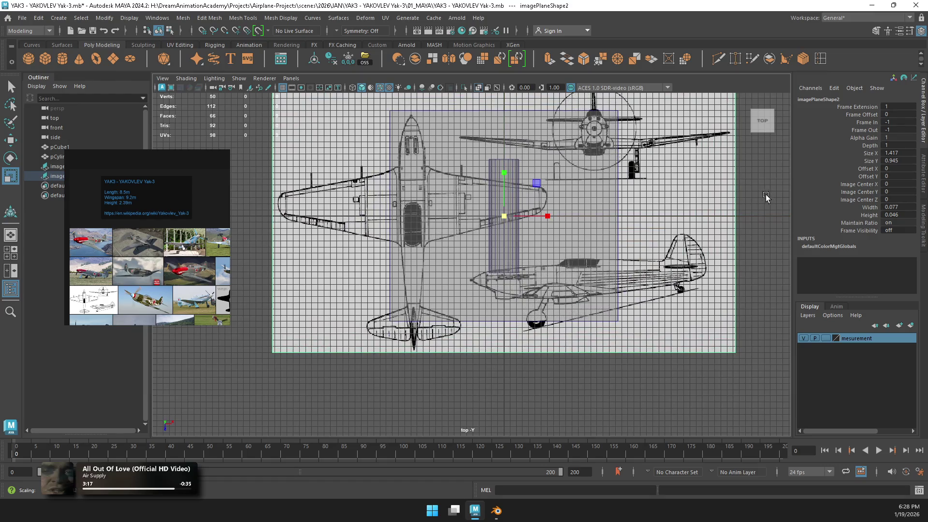
key(e)
mouse_move(538, 190)
mouse_down()
mouse_move(546, 222)
mouse_move(476, 246)
mouse_up()
Step: Set the top blueprint imagePlane2's Rotate Y to -180
click(924, 152)
click(923, 126)
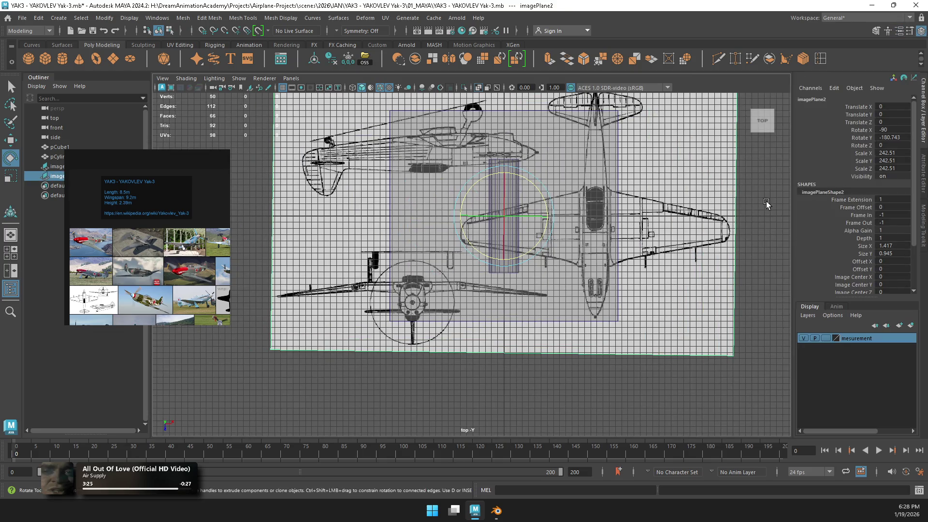
drag(541, 195, 539, 191)
double_click(893, 137)
text(-1)
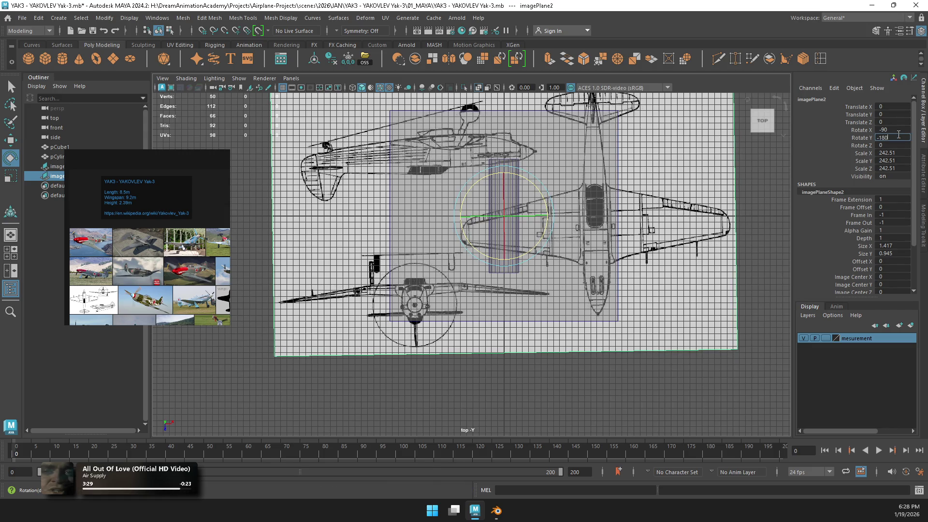
key(Return)
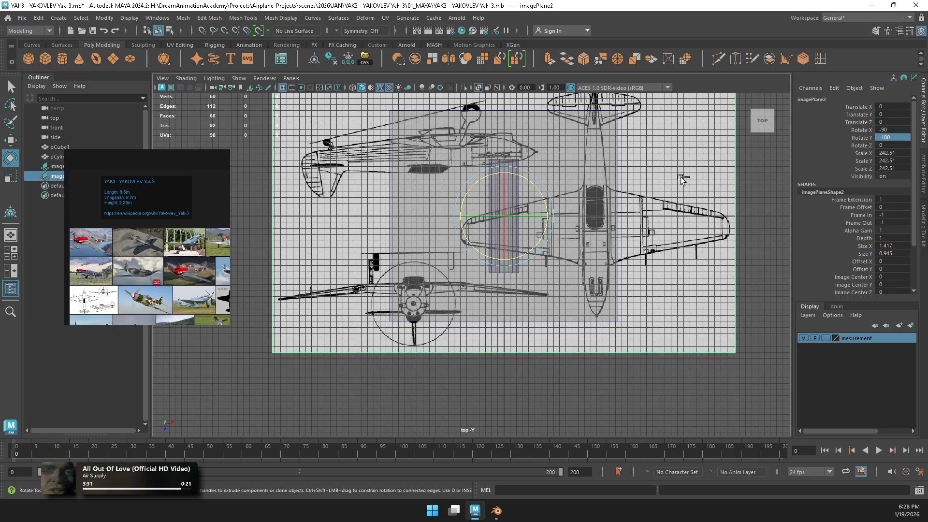
Step: Slide the blueprint along X and rotate it another half degree toward -180.5°
key(w)
mouse_move(497, 214)
mouse_down()
mouse_move(377, 215)
mouse_move(396, 216)
mouse_move(380, 225)
mouse_up()
key(r)
scroll(478, 224, up, 3)
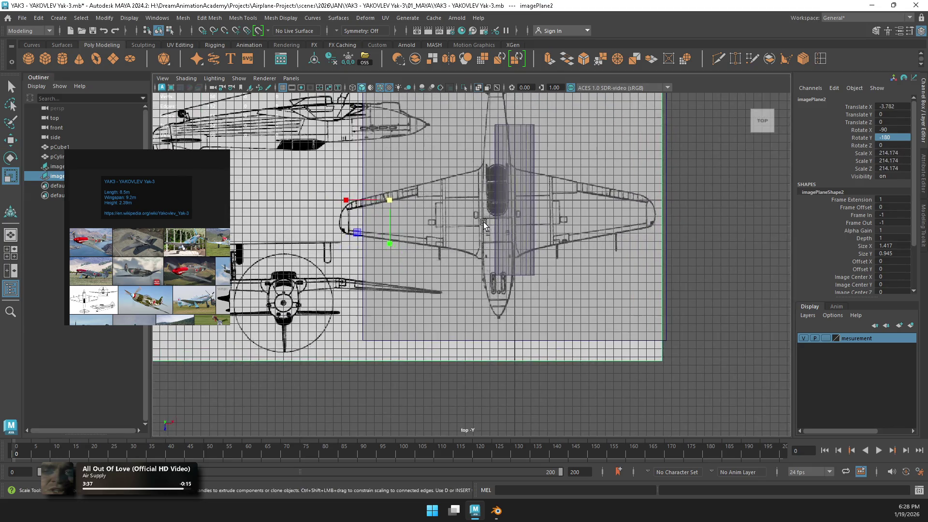
key(e)
drag(416, 221, 415, 222)
key(w)
mouse_move(357, 197)
mouse_down()
mouse_move(402, 198)
mouse_move(392, 204)
mouse_up()
key(r)
key(e)
Step: Move the blueprint's pivot to the fuselage centre and enlarge the blueprint slightly
key(r)
key(Insert)
click(388, 198)
drag(388, 198, 491, 195)
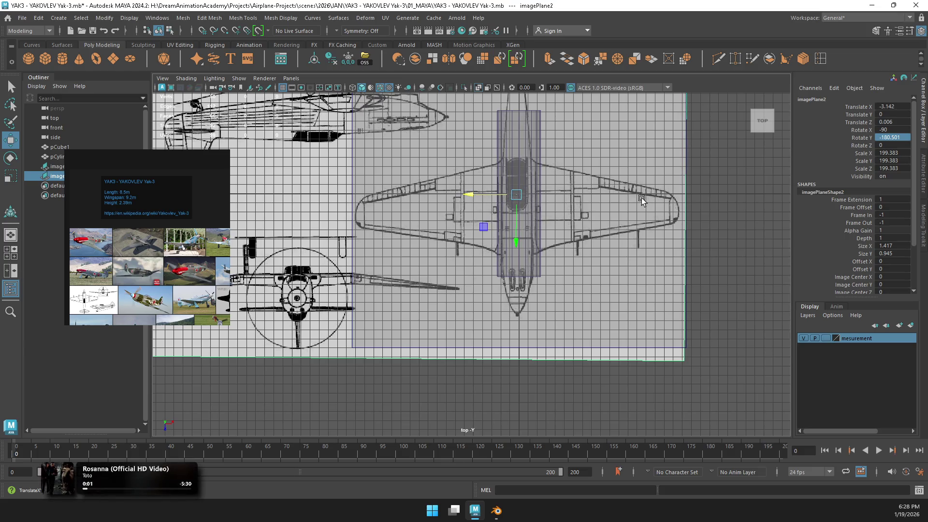
alt+middle_drag(521, 198, 517, 266)
key(r)
mouse_move(517, 265)
mouse_down()
mouse_move(516, 298)
mouse_move(518, 283)
mouse_move(542, 282)
mouse_move(501, 280)
mouse_up()
Step: Fine-tune the blueprint to scale 206.195 at Translate X -3.067, Z 0.486
key(w)
key(r)
key(w)
key(r)
key(w)
drag(497, 280, 497, 280)
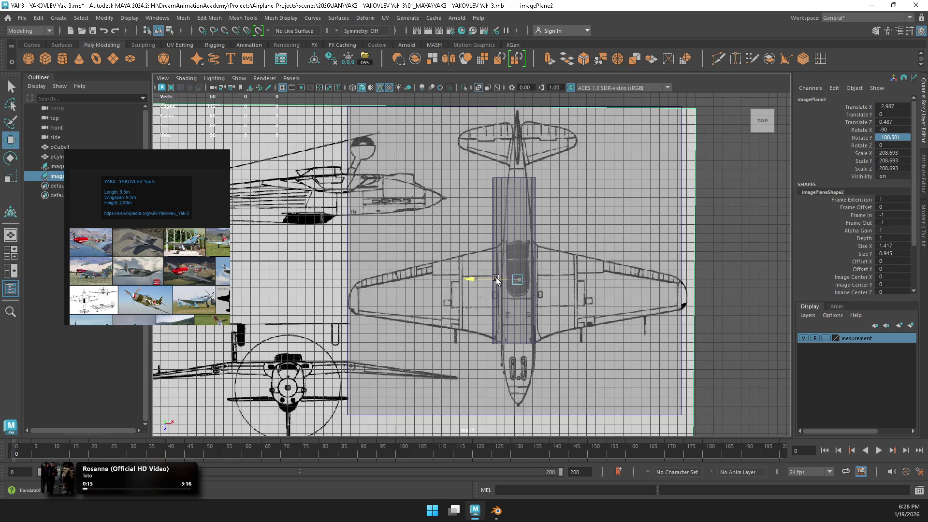
key(r)
drag(425, 280, 456, 276)
key(w)
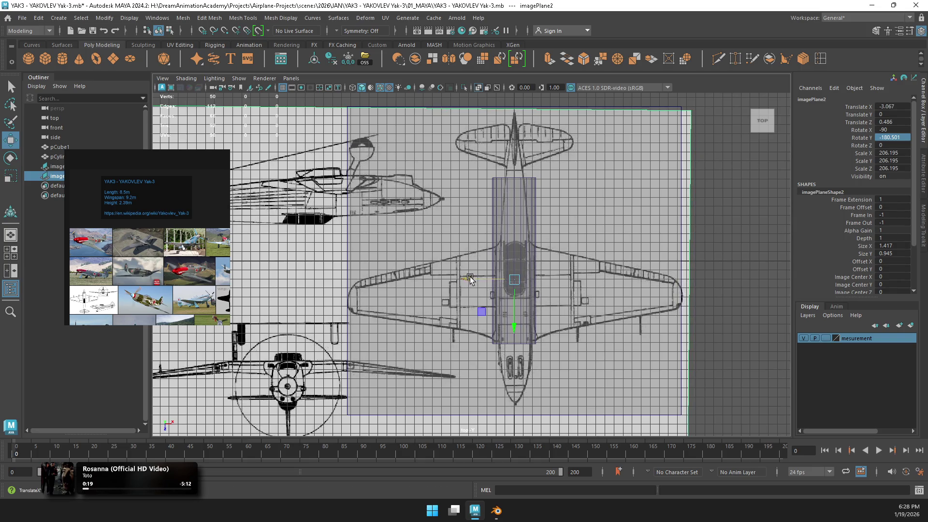
click(705, 191)
click(654, 198)
click(741, 263)
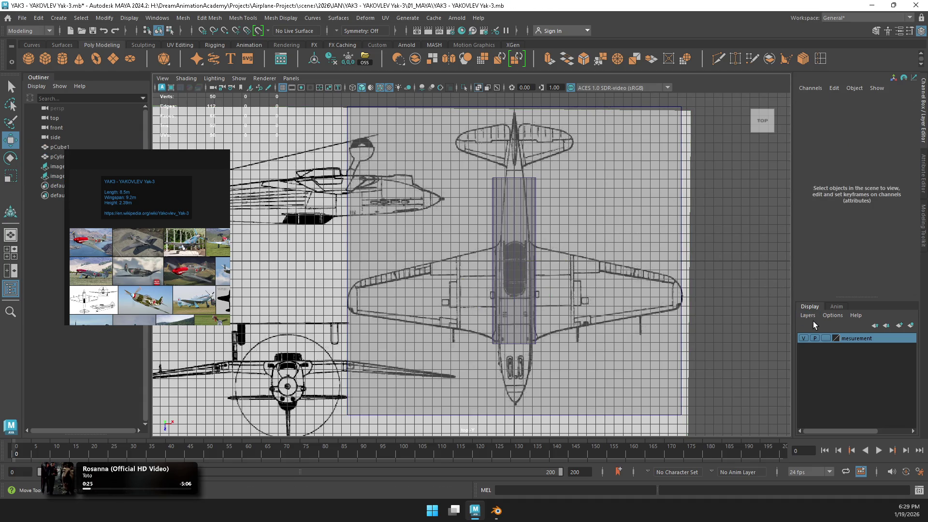
click(93, 147)
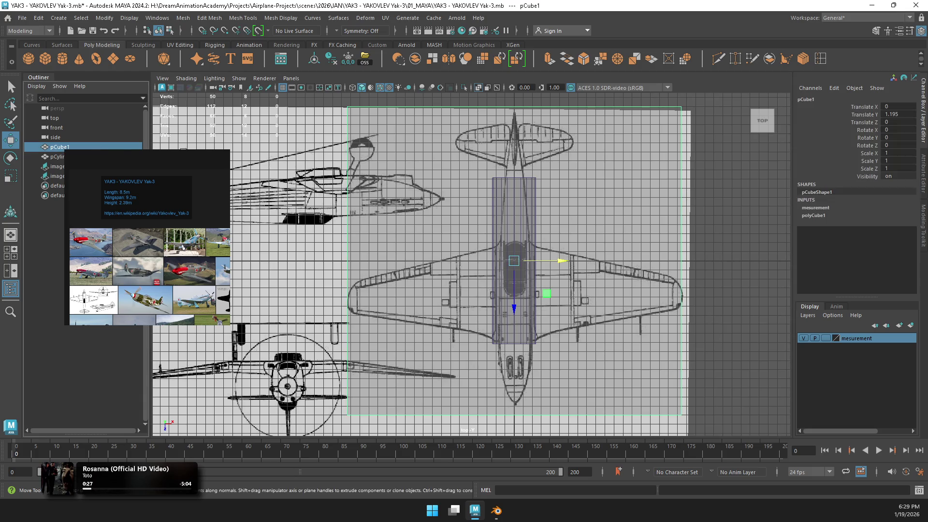
click(811, 216)
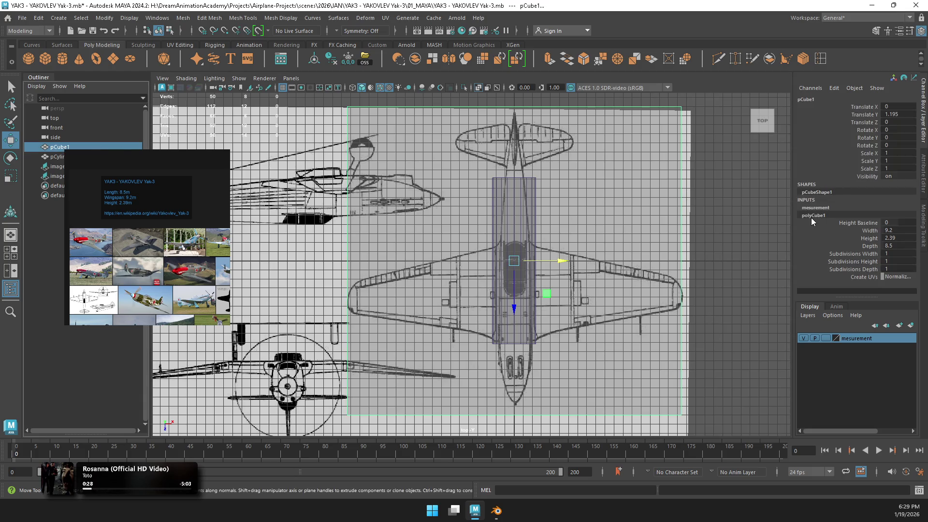
click(875, 247)
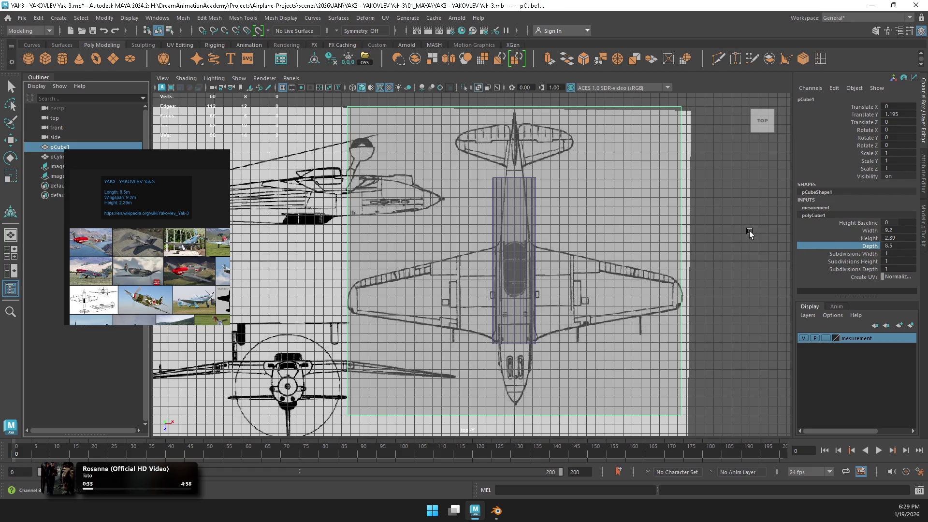
middle_drag(749, 231, 745, 231)
double_click(895, 246)
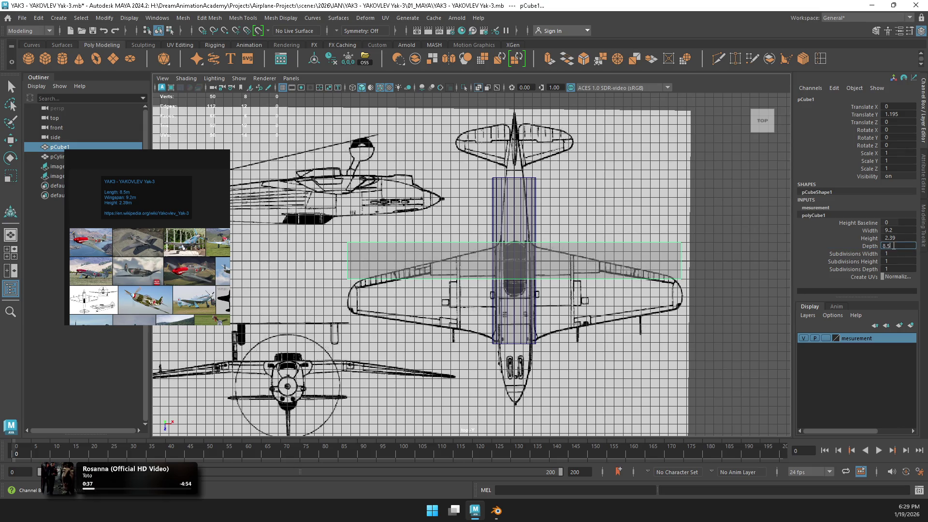
key(Return)
key(w)
click(738, 207)
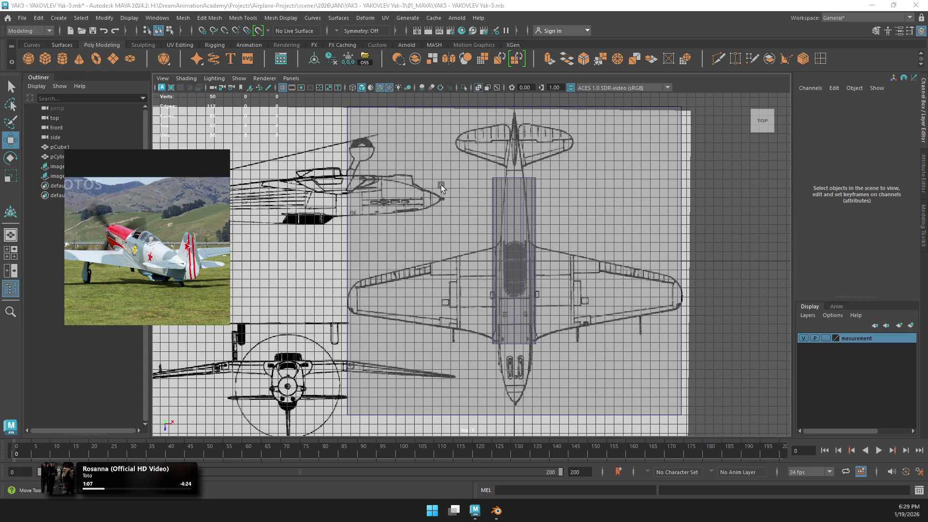
Step: Set the mesurement layer to reference-only and nudge the box slightly down along Z
click(555, 210)
drag(516, 283, 516, 282)
key(ctrl+z)
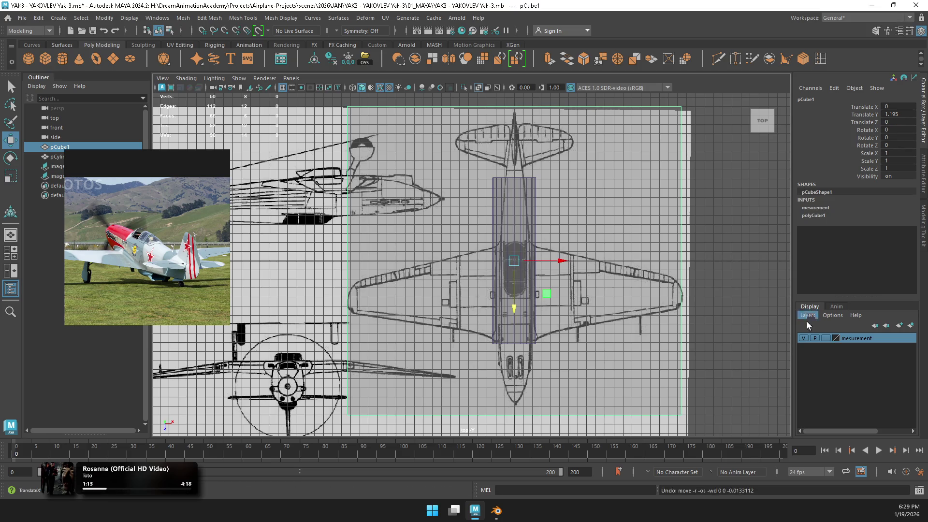
click(826, 338)
click(825, 338)
drag(517, 298, 517, 303)
click(703, 242)
Step: Nudge imagePlane2 to Translate Z 0.353, undo its stretch, and restore the four-view layout
click(689, 227)
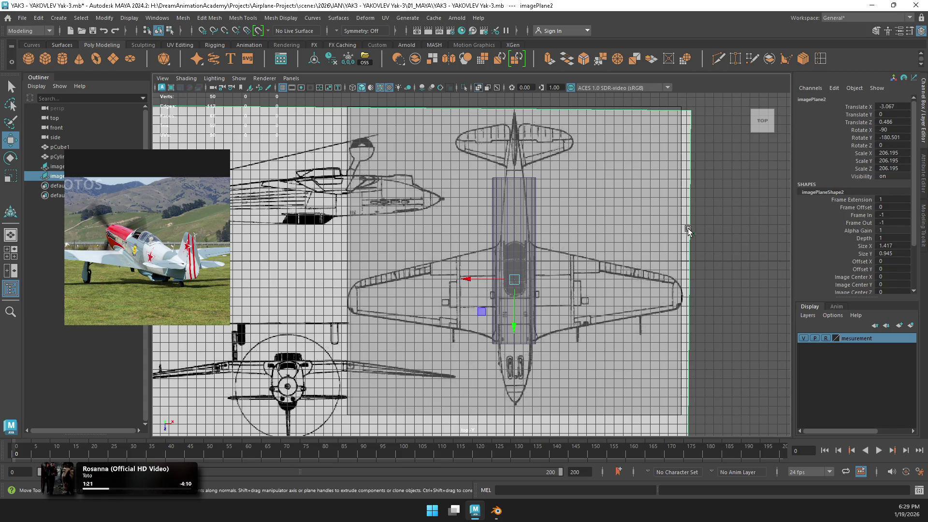
click(802, 338)
click(802, 338)
drag(514, 313, 515, 301)
key(r)
key(ctrl+z)
scroll(515, 300, down, 3)
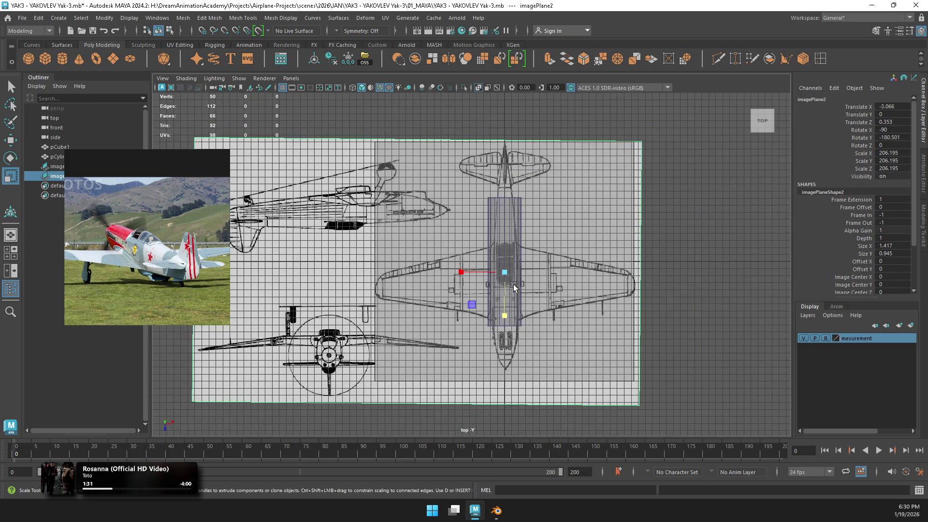
click(642, 251)
key(space)
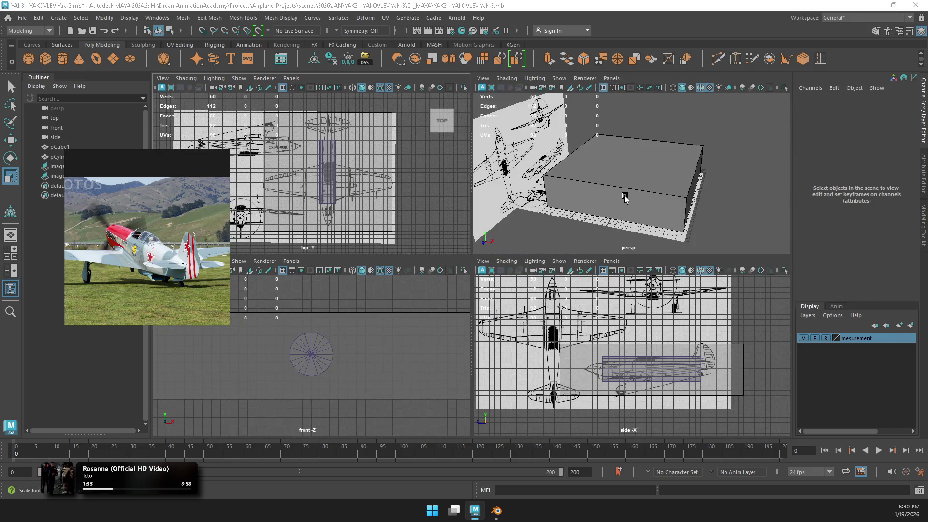
Step: Select side blueprint imagePlane1, check it maximized, then maximize the front orthographic view
key(space)
key(space)
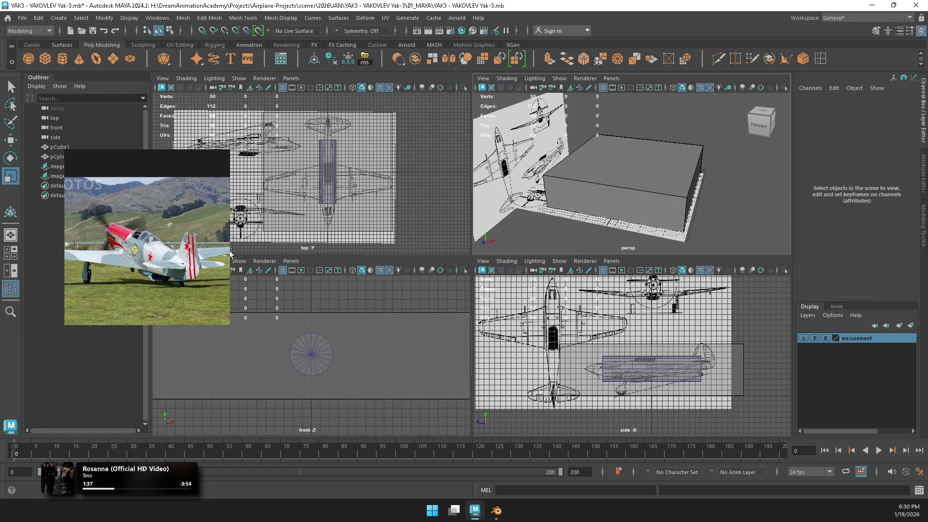
click(397, 300)
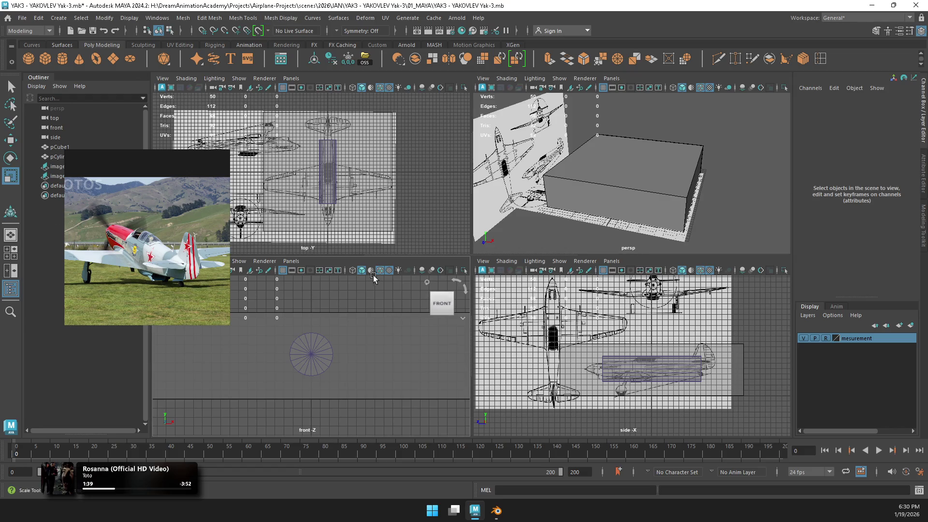
click(657, 304)
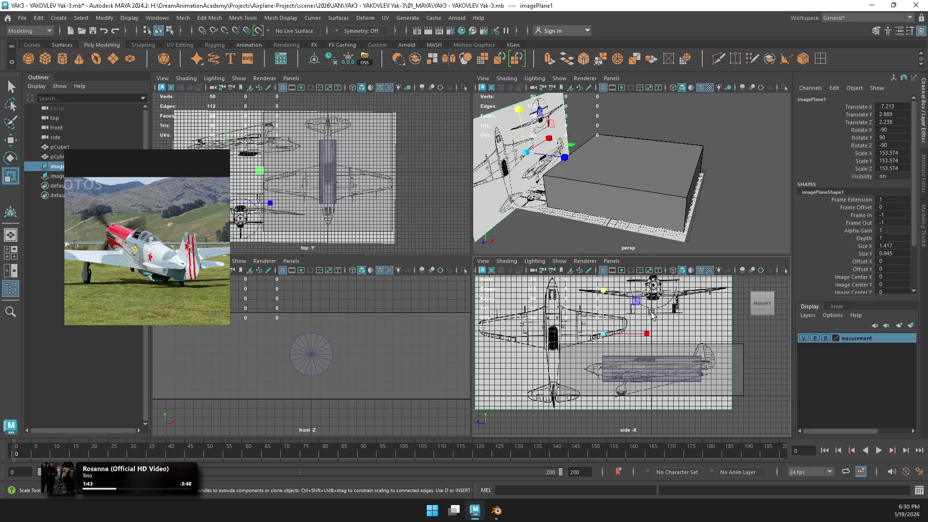
key(space)
scroll(522, 248, up, 3)
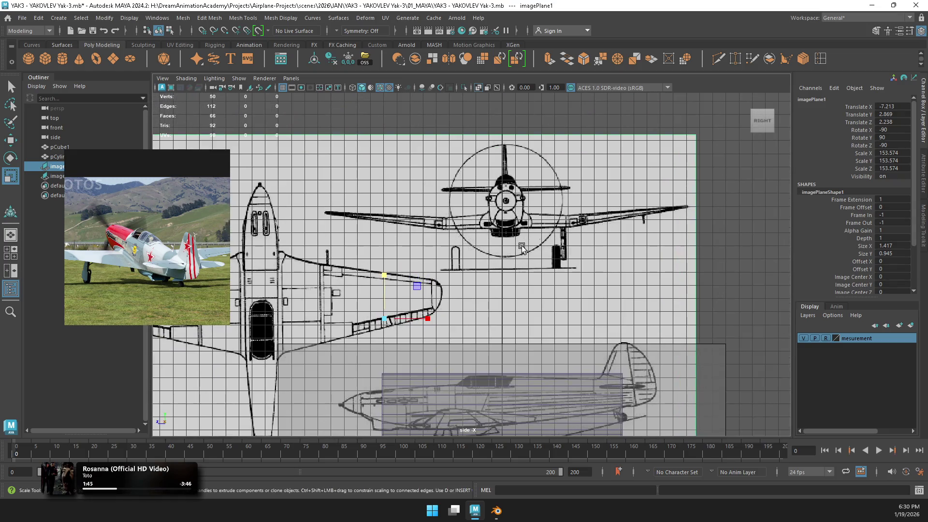
scroll(522, 248, down, 2)
scroll(523, 254, down, 2)
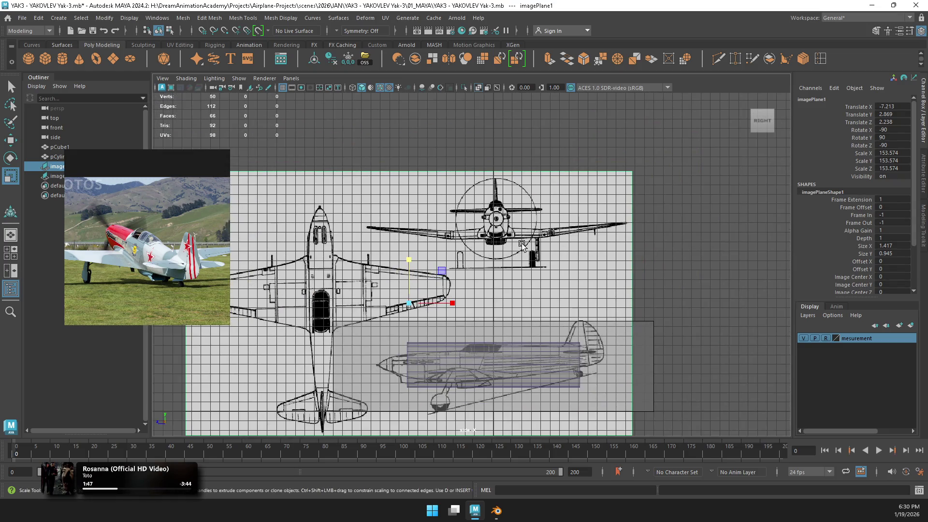
scroll(524, 257, up, 1)
scroll(559, 234, up, 1)
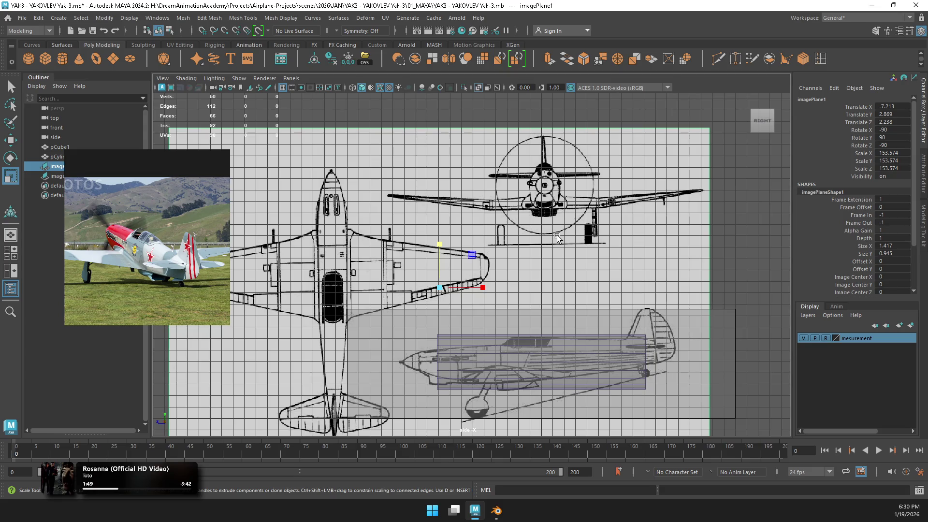
key(space)
key(space)
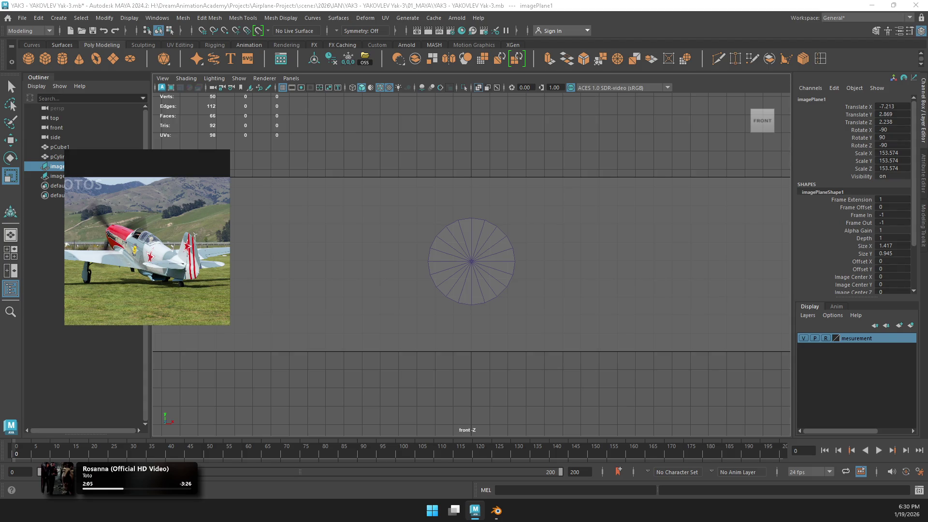
Step: Create front blueprint imagePlane3, scale it to about 151.509, and move it left and down
key(ctrl+d)
drag(513, 352, 575, 311)
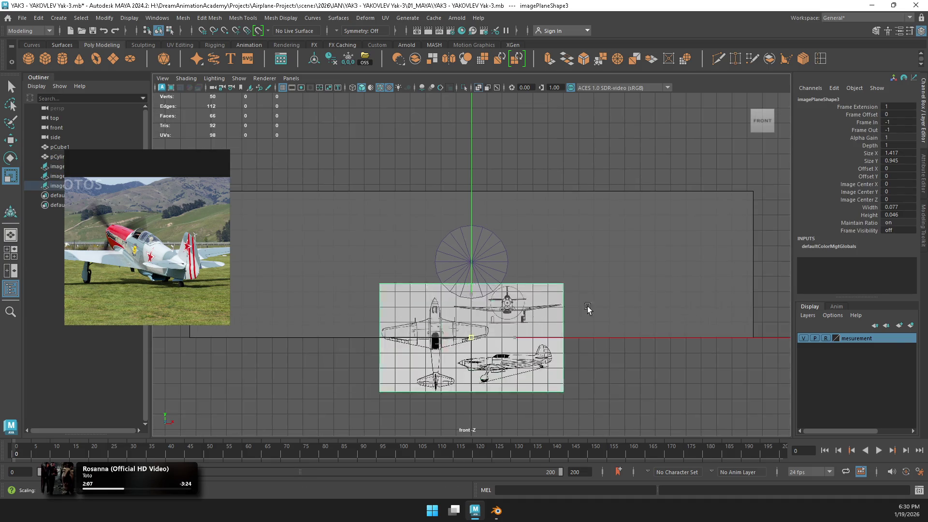
key(w)
drag(471, 338, 339, 399)
scroll(340, 400, down, 5)
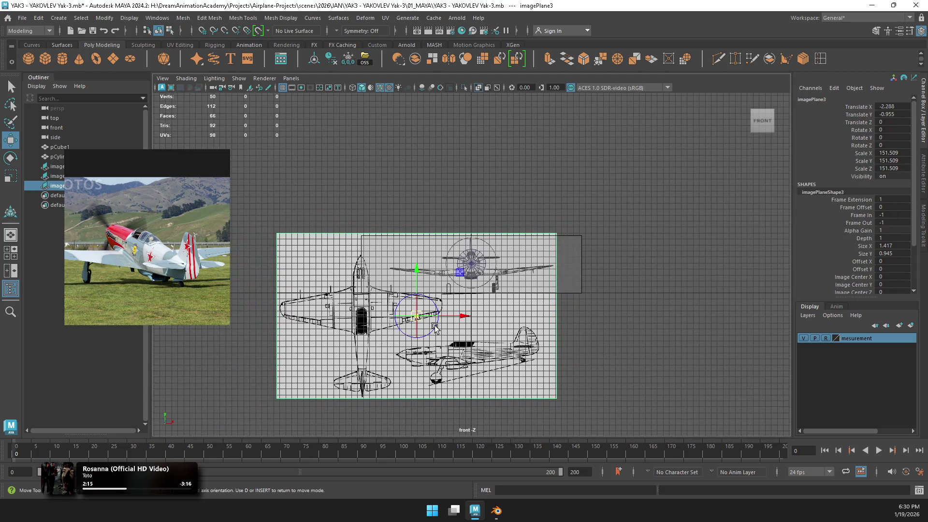
scroll(435, 328, up, 4)
Step: Centre imagePlane3 on the cylinder at X -2.288, Y -0.941 with Rotate Z -0.682
mouse_move(355, 375)
mouse_down()
mouse_move(440, 332)
mouse_move(476, 265)
mouse_up()
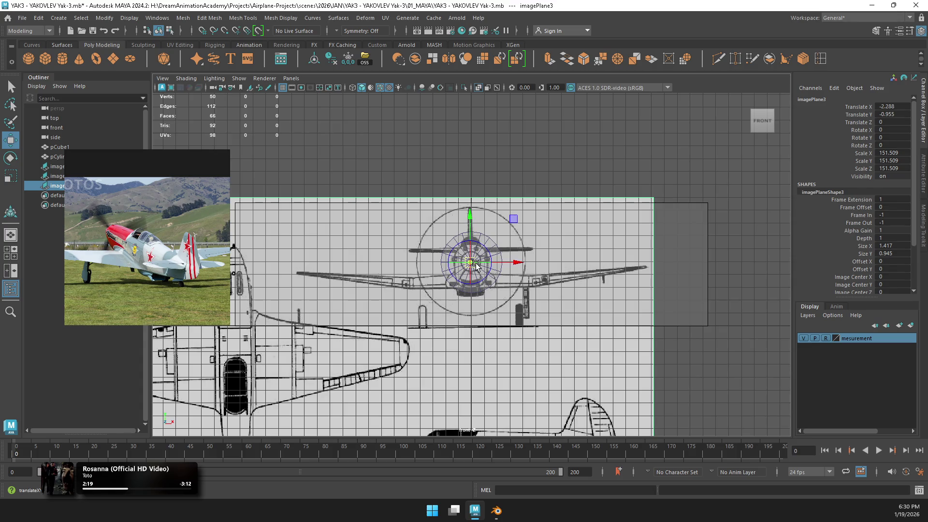
scroll(476, 265, up, 3)
scroll(473, 255, down, 2)
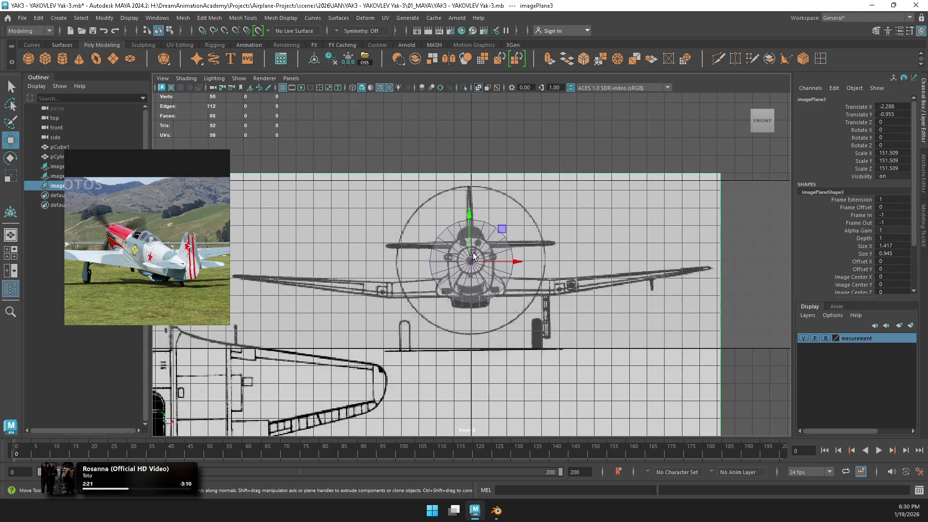
mouse_move(471, 227)
mouse_down()
mouse_move(473, 246)
mouse_move(478, 235)
mouse_up()
key(e)
scroll(507, 231, up, 1)
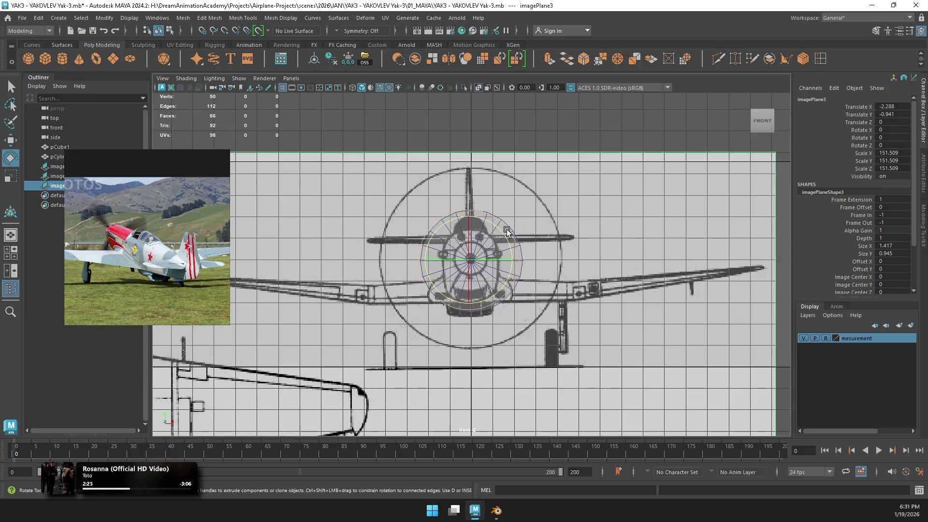
drag(501, 232, 502, 233)
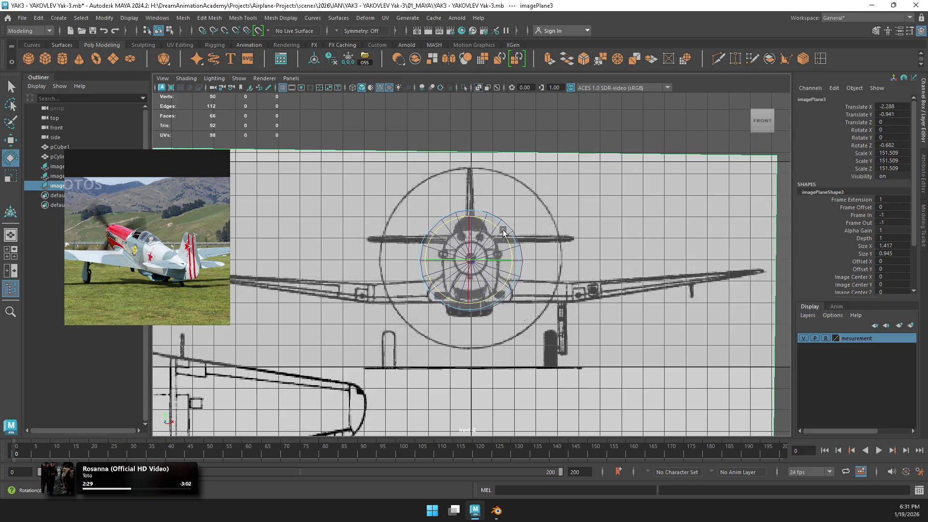